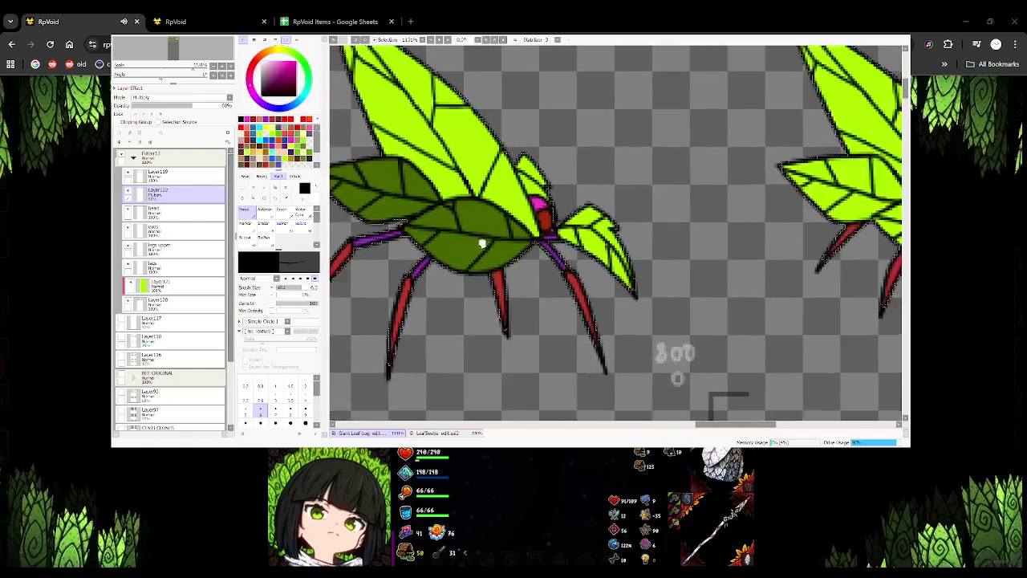
pyautogui.hscroll(3, 447, 252)
pyautogui.hscroll(1, 514, 248)
# Paint dark green shadows over the 1000 0 bug's body, underside and left wing
pyautogui.moveTo(509, 249)
pyautogui.mouseDown()
pyautogui.moveTo(614, 276)
pyautogui.moveTo(562, 234)
pyautogui.moveTo(518, 245)
pyautogui.moveTo(554, 247)
pyautogui.mouseUp()
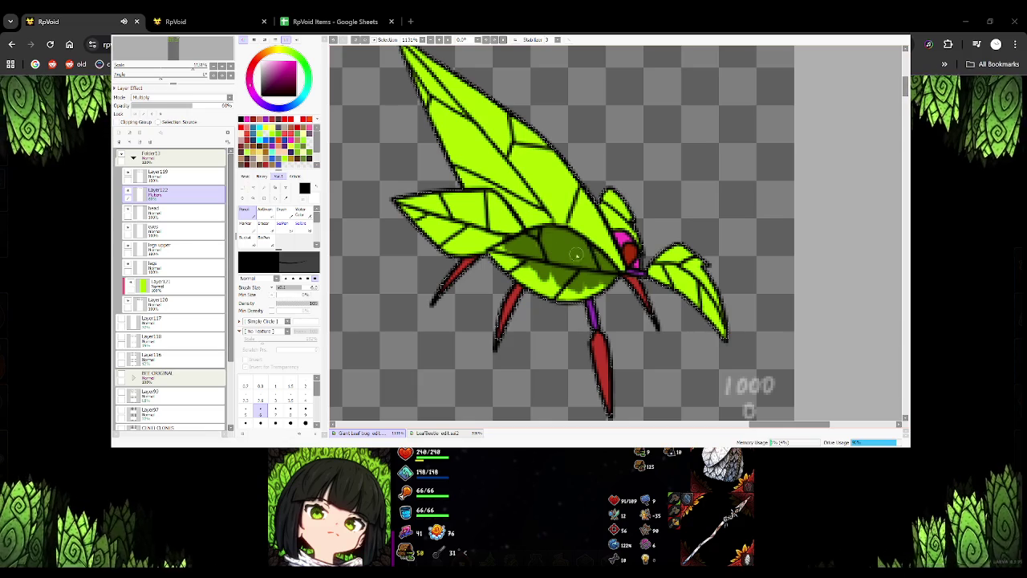
pyautogui.moveTo(459, 226)
pyautogui.mouseDown()
pyautogui.moveTo(418, 223)
pyautogui.moveTo(409, 232)
pyautogui.moveTo(401, 188)
pyautogui.moveTo(451, 234)
pyautogui.moveTo(497, 213)
pyautogui.moveTo(458, 197)
pyautogui.moveTo(474, 207)
pyautogui.mouseUp()
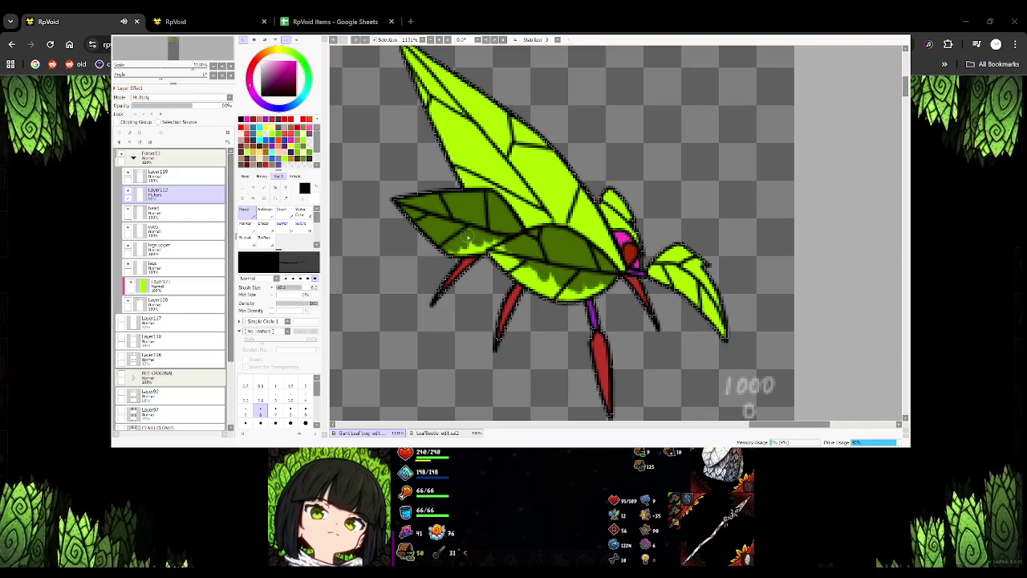
pyautogui.moveTo(471, 253); pyautogui.dragTo(506, 244)
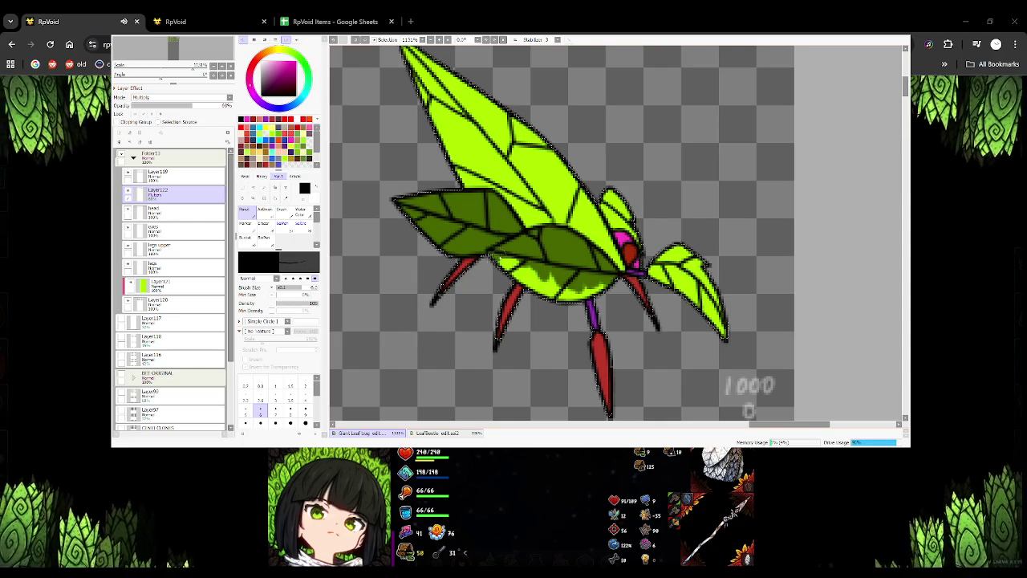
pyautogui.moveTo(494, 265); pyautogui.dragTo(556, 295)
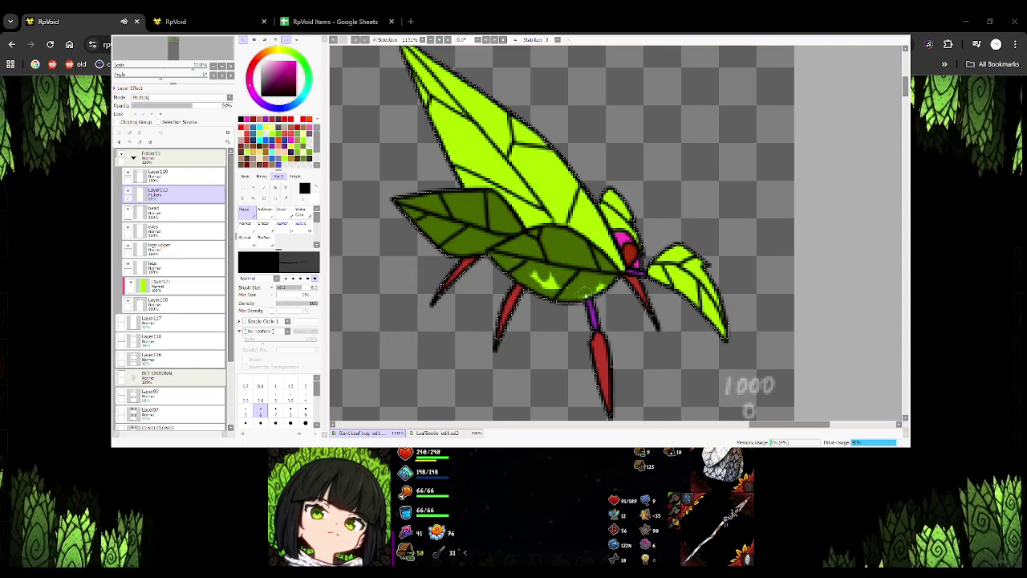
pyautogui.moveTo(609, 284); pyautogui.dragTo(554, 277)
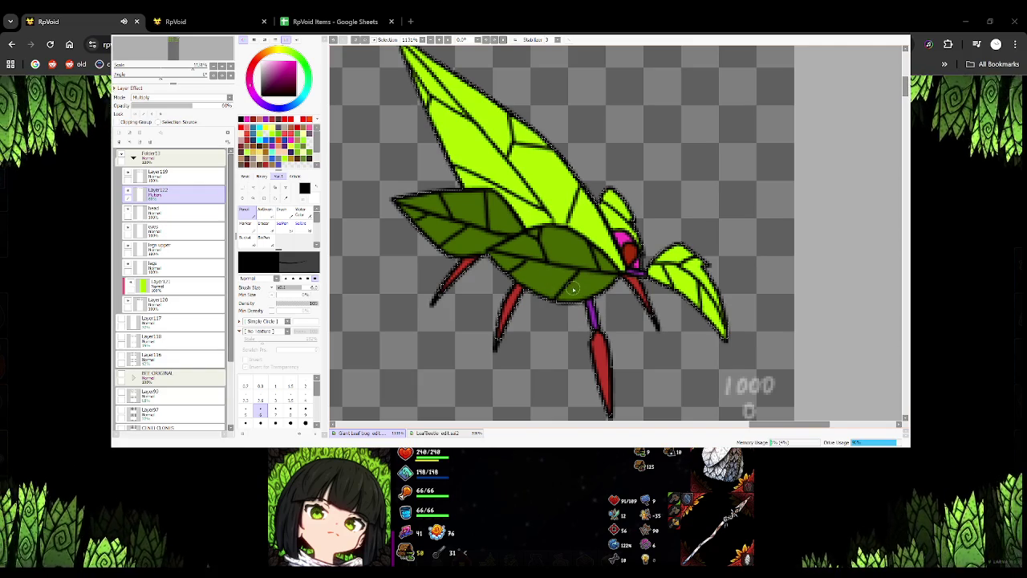
pyautogui.scroll(2, 447, 252)
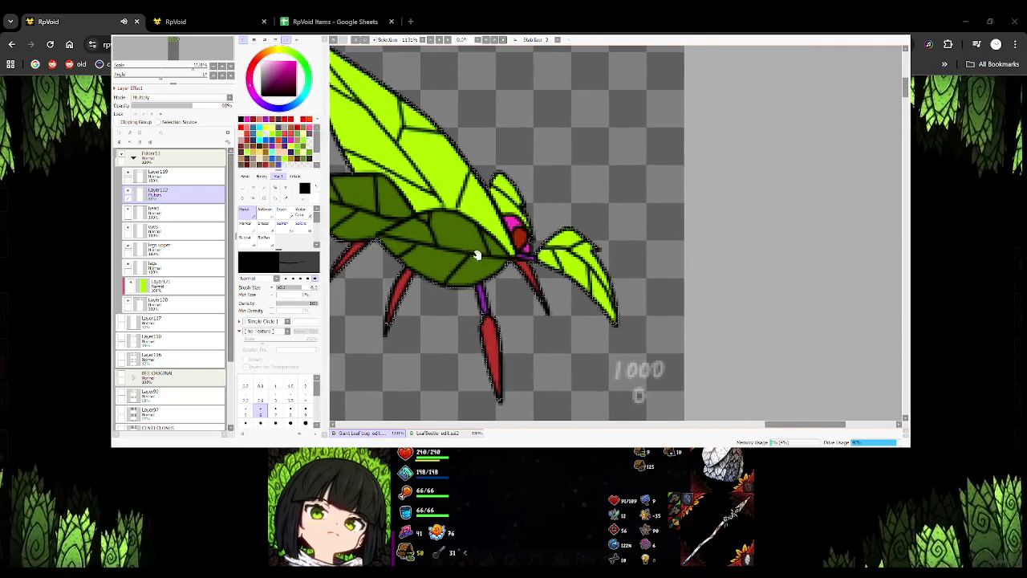
# Try dark green shading on the 1000 200 bug's lower body, undoing both strokes
pyautogui.scroll(2, 500, 293)
pyautogui.scroll(-5, 537, 183)
pyautogui.scroll(-3, 530, 224)
pyautogui.scroll(-2, 530, 225)
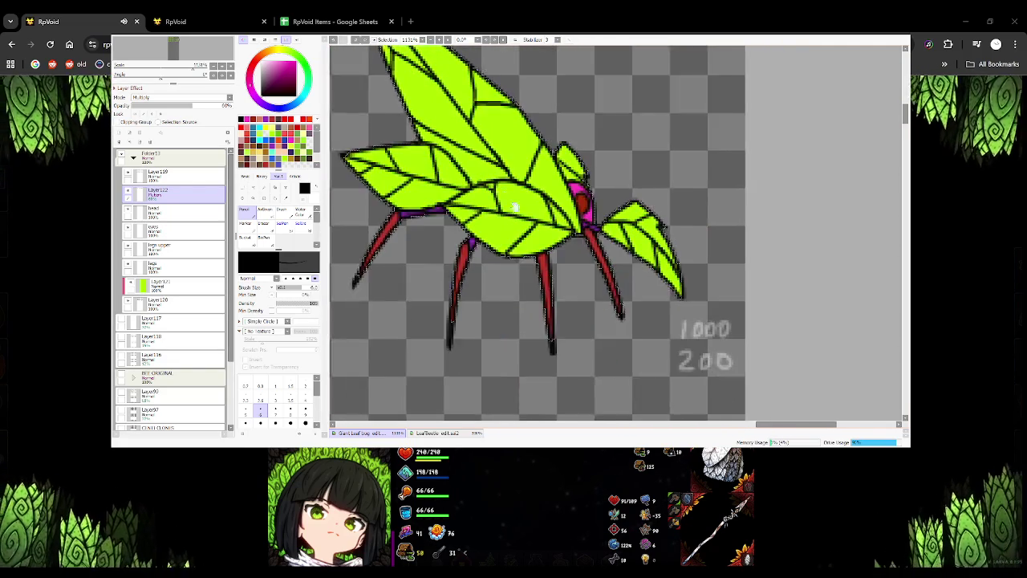
pyautogui.scroll(1, 518, 237)
pyautogui.scroll(-1, 509, 244)
pyautogui.moveTo(509, 240)
pyautogui.mouseDown()
pyautogui.moveTo(522, 261)
pyautogui.moveTo(573, 286)
pyautogui.moveTo(562, 244)
pyautogui.moveTo(536, 239)
pyautogui.mouseUp()
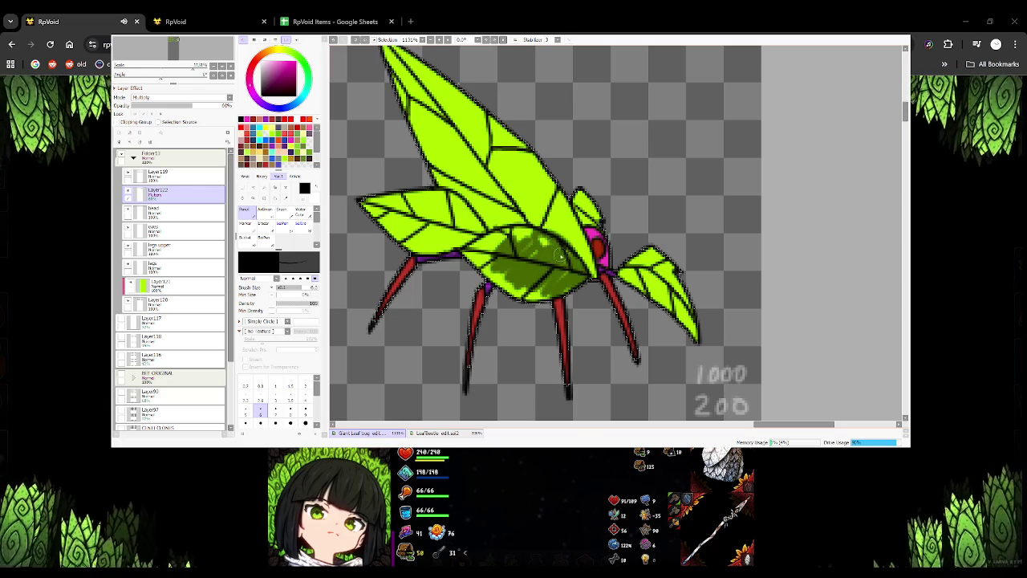
pyautogui.hotkey('ctrl', 'z')
pyautogui.moveTo(578, 264)
pyautogui.mouseDown()
pyautogui.moveTo(542, 239)
pyautogui.moveTo(496, 244)
pyautogui.moveTo(492, 263)
pyautogui.moveTo(518, 294)
pyautogui.moveTo(551, 290)
pyautogui.mouseUp()
pyautogui.hotkey('ctrl', 'z')
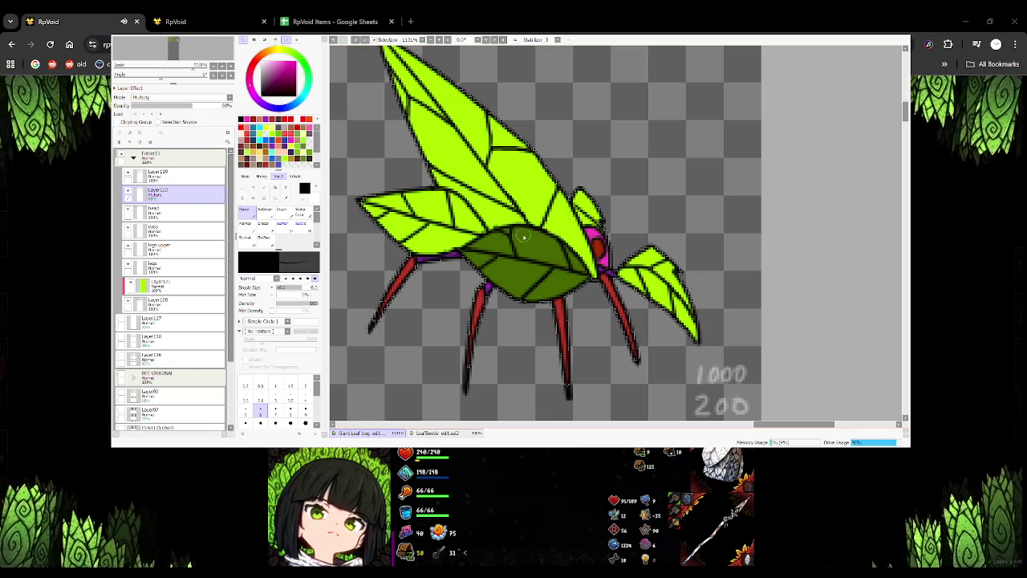
# Shade the left wing's upper edge and lower light patch solid dark green
pyautogui.moveTo(464, 257)
pyautogui.mouseDown()
pyautogui.moveTo(526, 277)
pyautogui.moveTo(547, 263)
pyautogui.mouseUp()
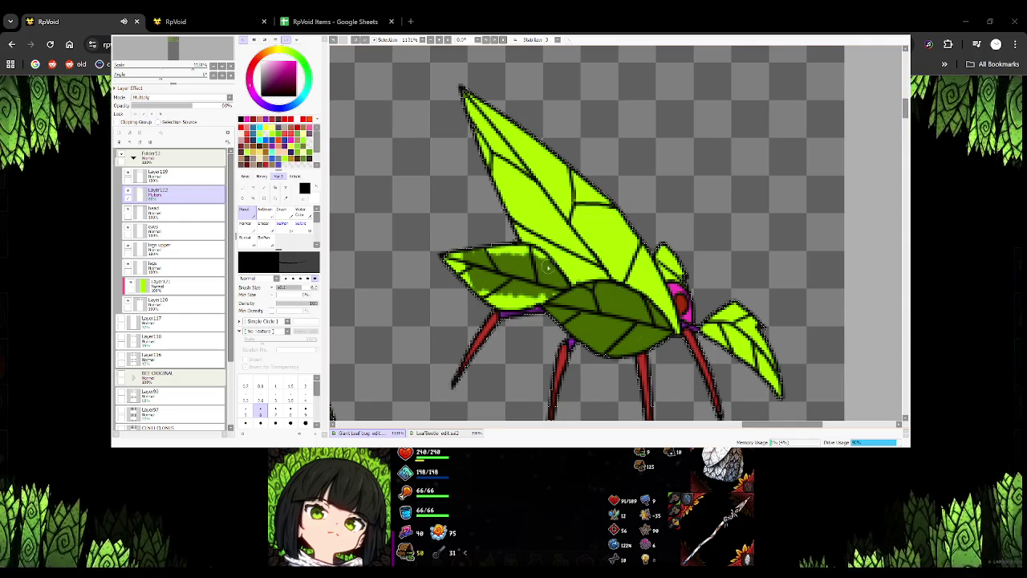
pyautogui.moveTo(488, 245)
pyautogui.mouseDown()
pyautogui.moveTo(501, 255)
pyautogui.moveTo(475, 260)
pyautogui.moveTo(449, 245)
pyautogui.mouseUp()
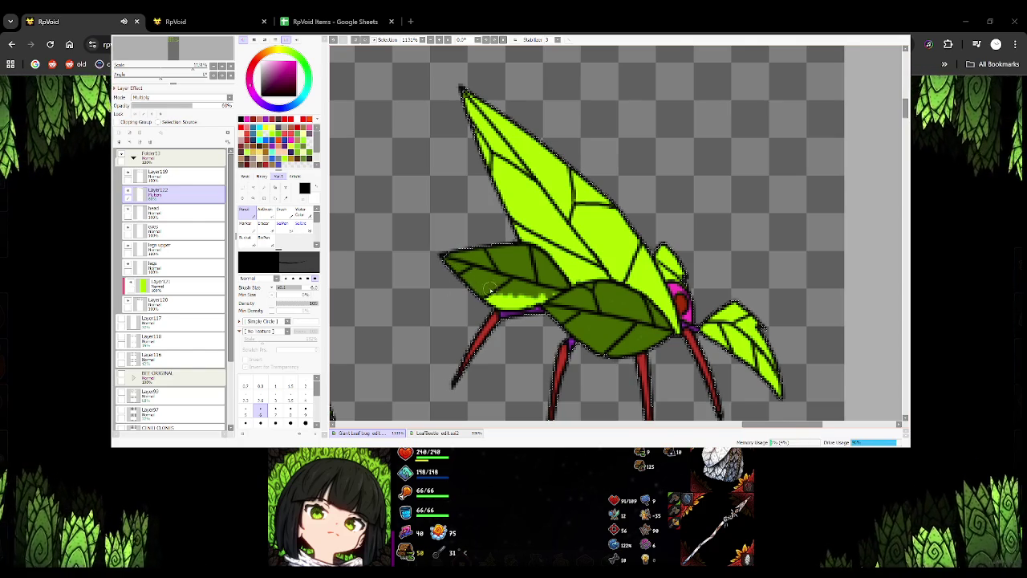
pyautogui.moveTo(486, 290)
pyautogui.mouseDown()
pyautogui.moveTo(518, 295)
pyautogui.moveTo(491, 298)
pyautogui.mouseUp()
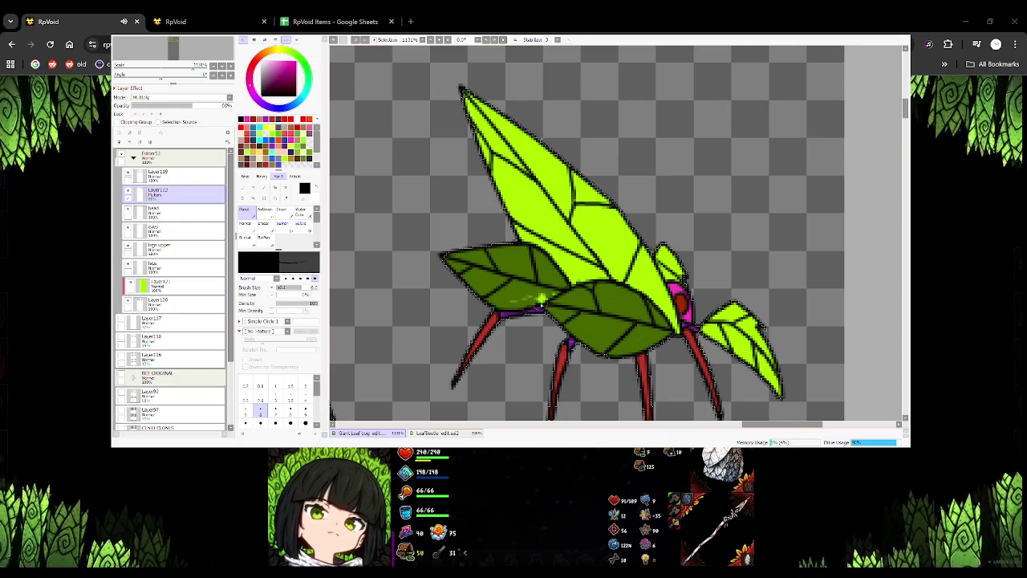
pyautogui.hotkey('ctrl', 'z')
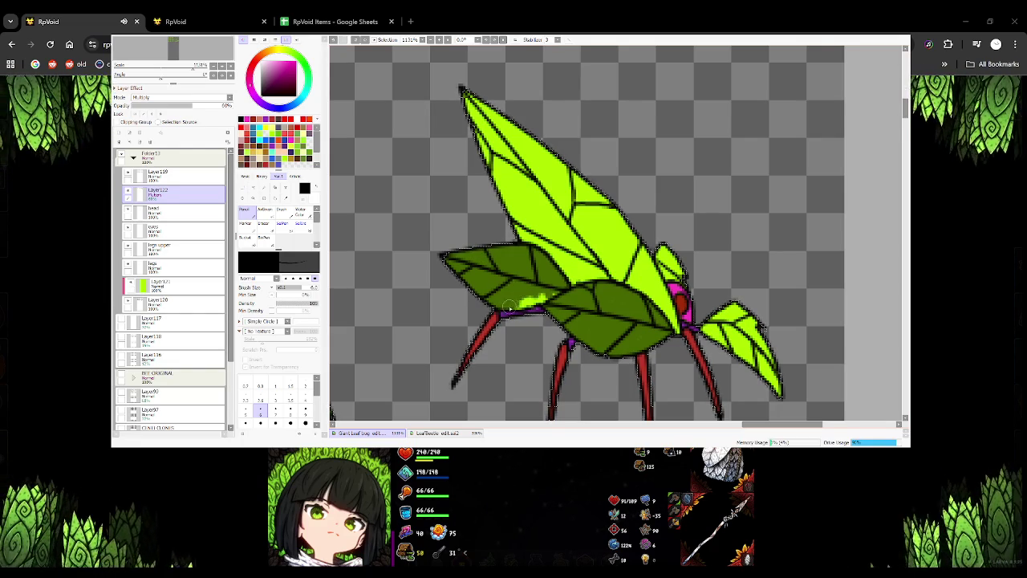
pyautogui.moveTo(527, 307); pyautogui.dragTo(546, 296)
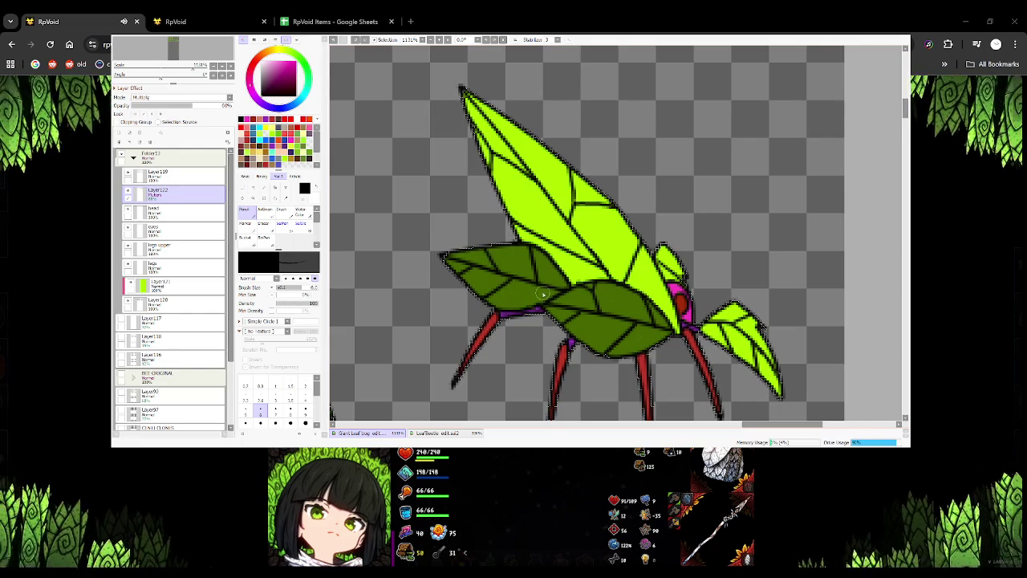
pyautogui.hscroll(-3, 605, 268)
pyautogui.hscroll(-3, 584, 275)
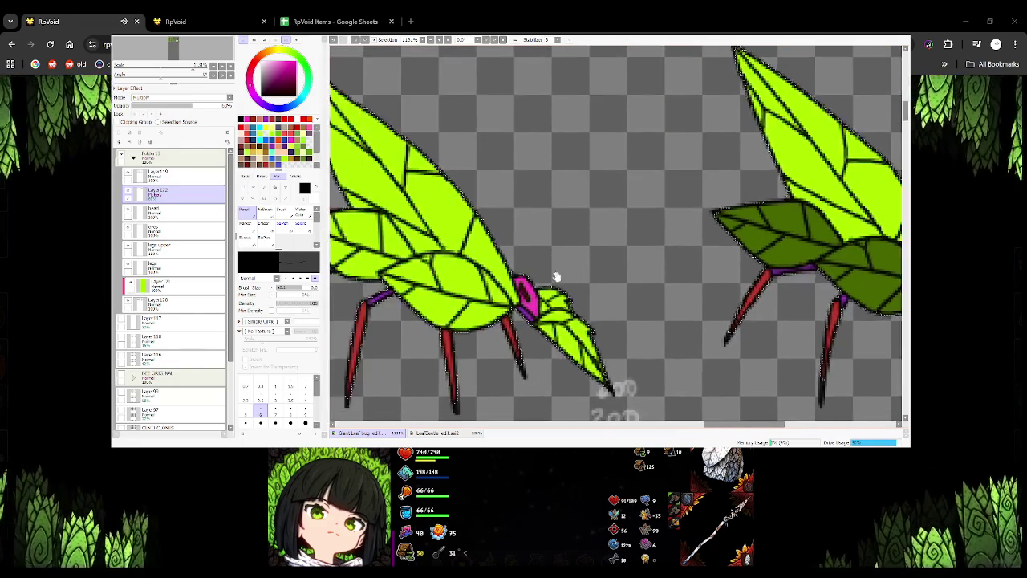
# Brush dark green across the next bug's upper and lower body, covering its light highlight
pyautogui.hscroll(-3, 532, 275)
pyautogui.hscroll(-2, 534, 275)
pyautogui.moveTo(552, 268)
pyautogui.mouseDown()
pyautogui.moveTo(628, 279)
pyautogui.moveTo(608, 306)
pyautogui.mouseUp()
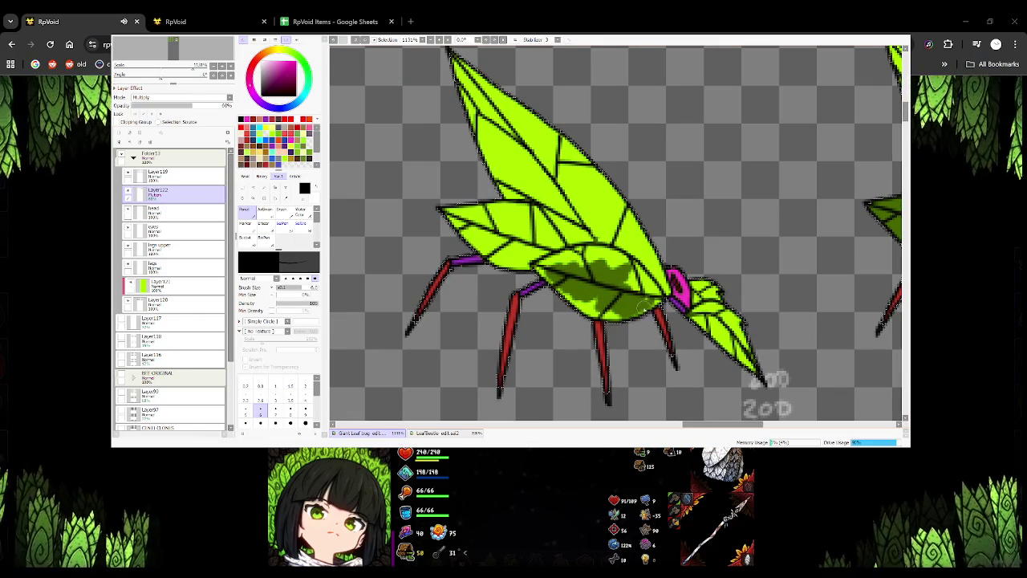
pyautogui.moveTo(662, 300)
pyautogui.mouseDown()
pyautogui.moveTo(630, 273)
pyautogui.moveTo(644, 298)
pyautogui.mouseUp()
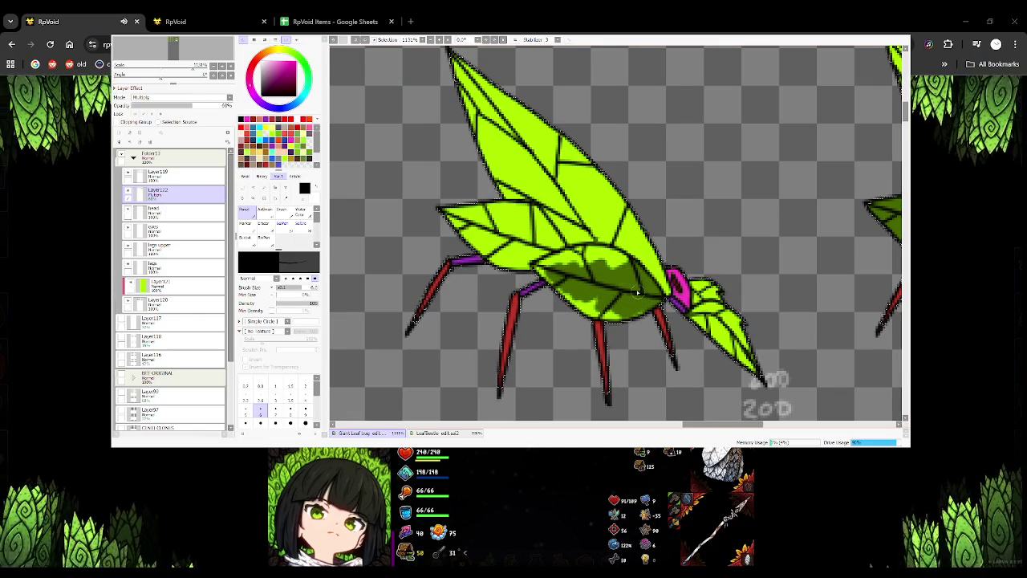
pyautogui.moveTo(569, 306); pyautogui.dragTo(598, 312)
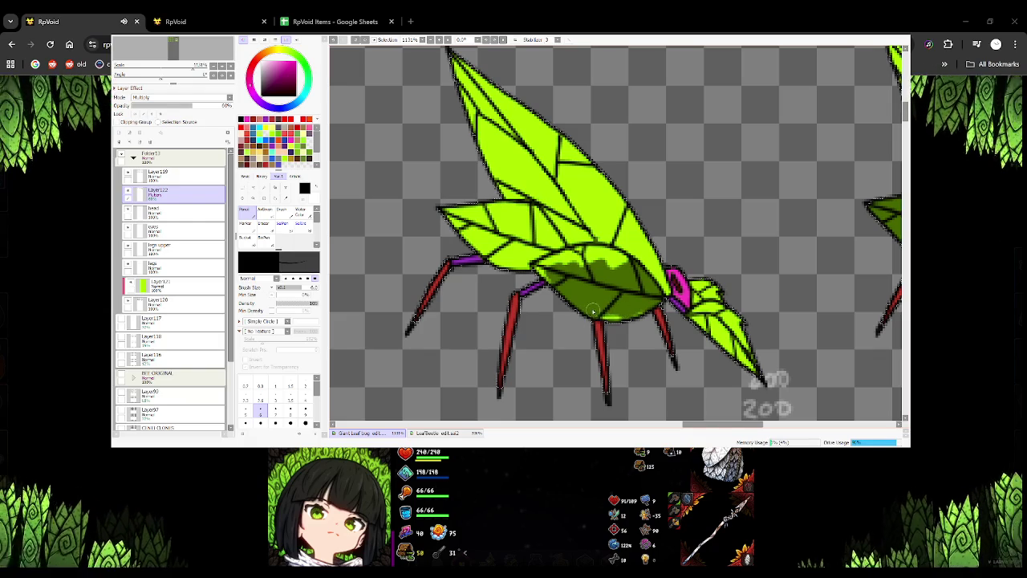
pyautogui.moveTo(619, 270)
pyautogui.mouseDown()
pyautogui.moveTo(534, 265)
pyautogui.moveTo(485, 210)
pyautogui.moveTo(490, 244)
pyautogui.moveTo(453, 237)
pyautogui.moveTo(523, 233)
pyautogui.moveTo(539, 241)
pyautogui.moveTo(528, 260)
pyautogui.moveTo(556, 256)
pyautogui.moveTo(540, 222)
pyautogui.moveTo(475, 203)
pyautogui.moveTo(527, 213)
pyautogui.mouseUp()
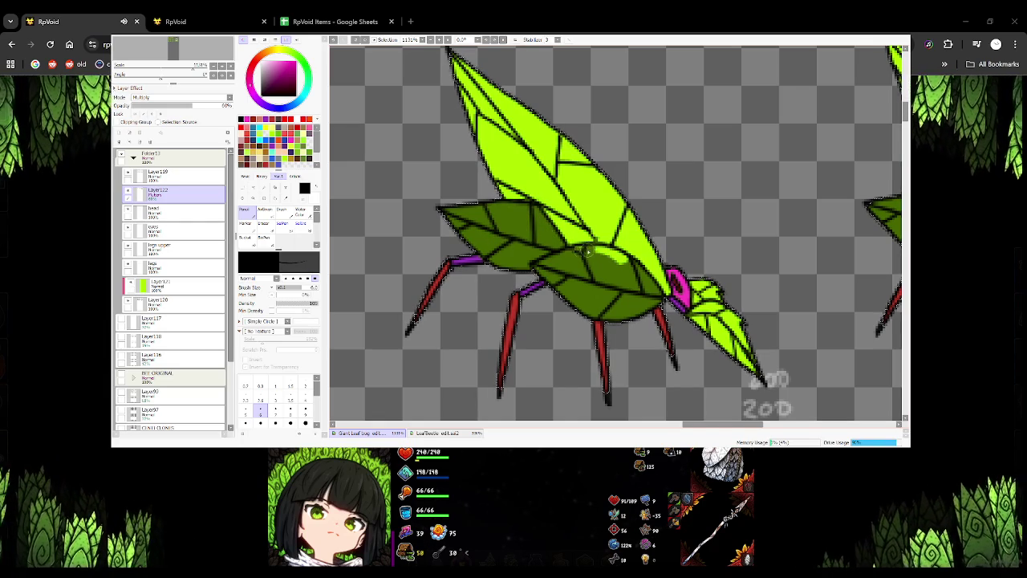
pyautogui.moveTo(575, 251); pyautogui.dragTo(622, 262)
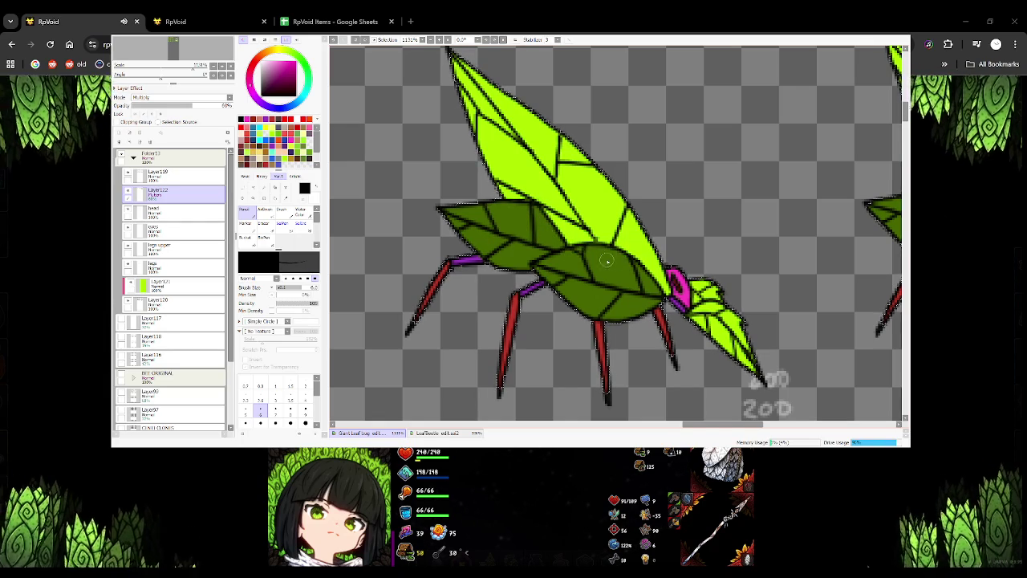
pyautogui.hscroll(-3, 549, 280)
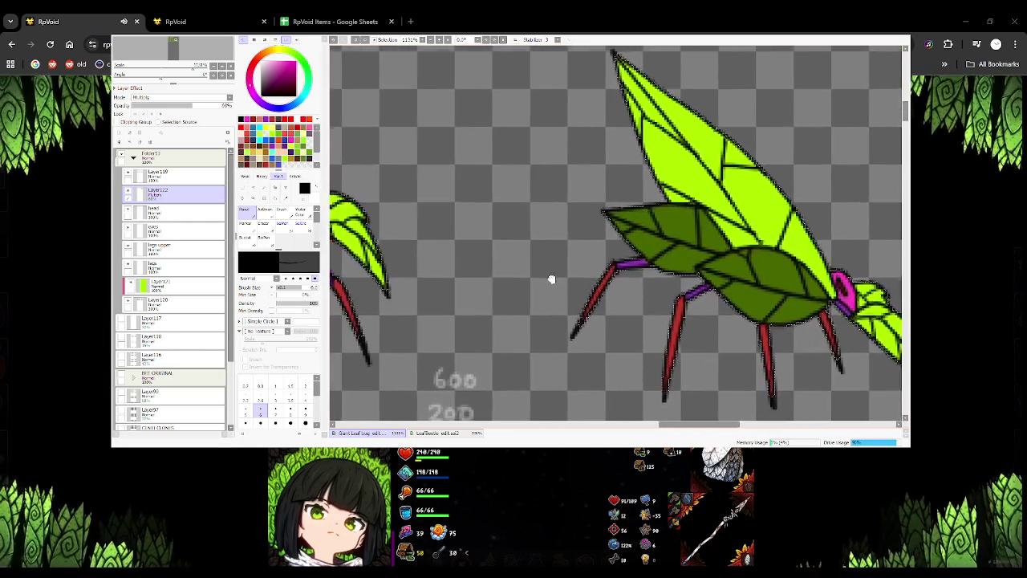
# Shade the beetle's belly dark green
pyautogui.hscroll(-3, 585, 280)
pyautogui.hscroll(-3, 648, 276)
pyautogui.hscroll(2, 647, 276)
pyautogui.moveTo(530, 281)
pyautogui.mouseDown()
pyautogui.moveTo(551, 281)
pyautogui.moveTo(562, 298)
pyautogui.moveTo(603, 287)
pyautogui.moveTo(618, 296)
pyautogui.mouseUp()
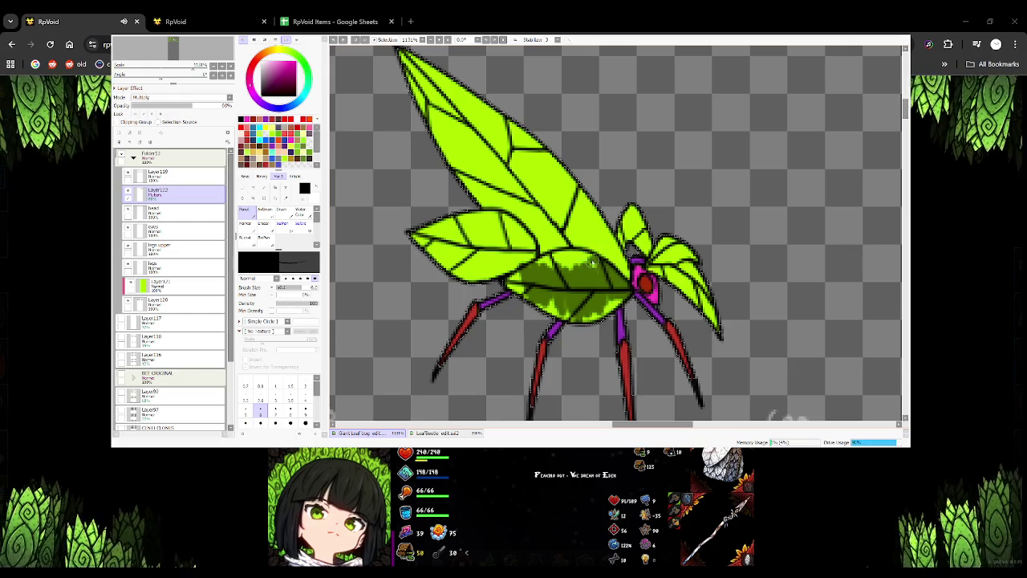
pyautogui.moveTo(567, 258)
pyautogui.mouseDown()
pyautogui.moveTo(545, 258)
pyautogui.moveTo(574, 263)
pyautogui.mouseUp()
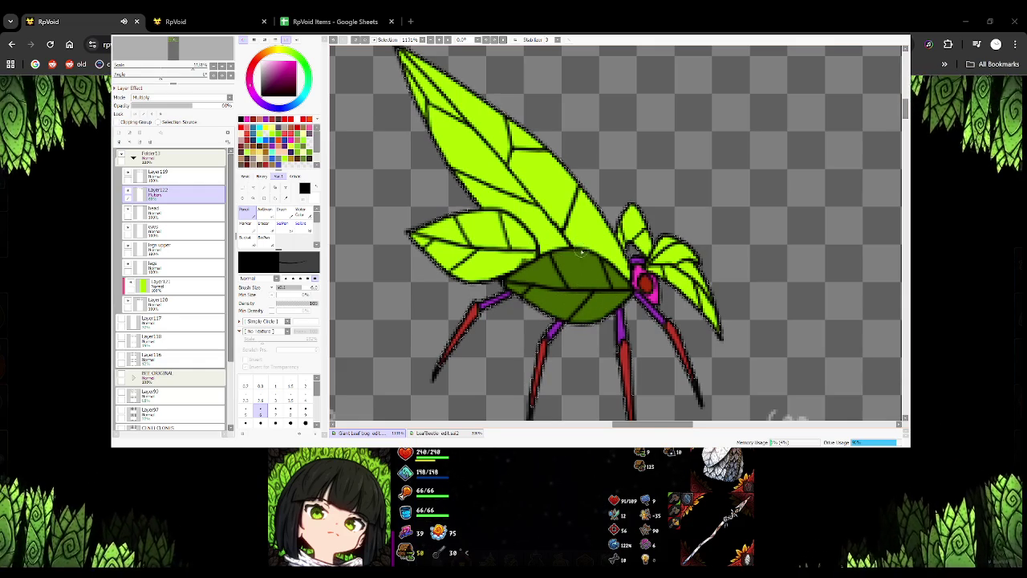
# Fill the lower left wing with dark green until no light gaps remain
pyautogui.moveTo(560, 255)
pyautogui.mouseDown()
pyautogui.moveTo(417, 244)
pyautogui.moveTo(408, 235)
pyautogui.mouseUp()
pyautogui.moveTo(472, 239); pyautogui.dragTo(490, 232)
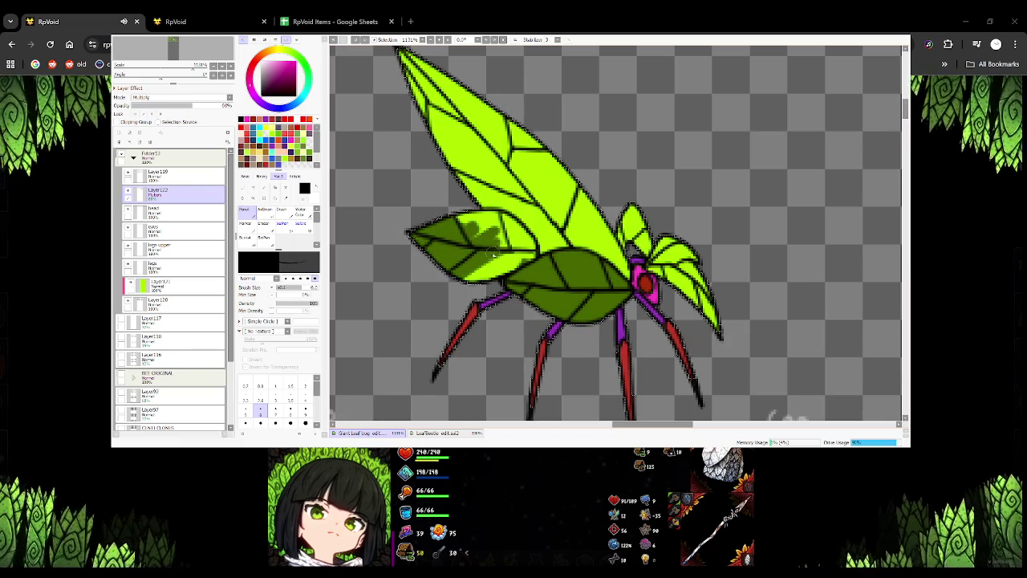
pyautogui.moveTo(484, 286)
pyautogui.mouseDown()
pyautogui.moveTo(517, 268)
pyautogui.moveTo(503, 232)
pyautogui.mouseUp()
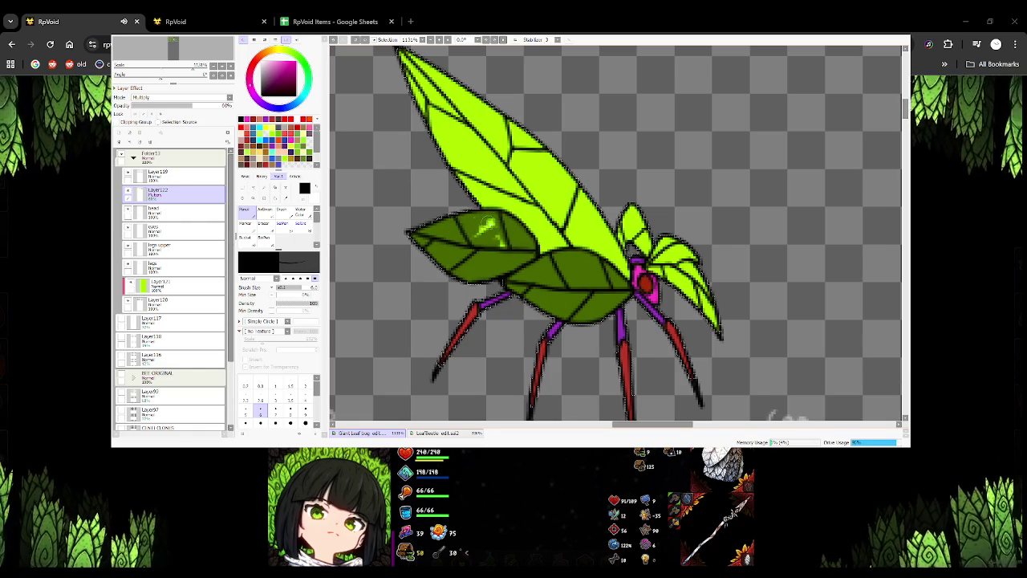
pyautogui.moveTo(484, 227); pyautogui.dragTo(457, 223)
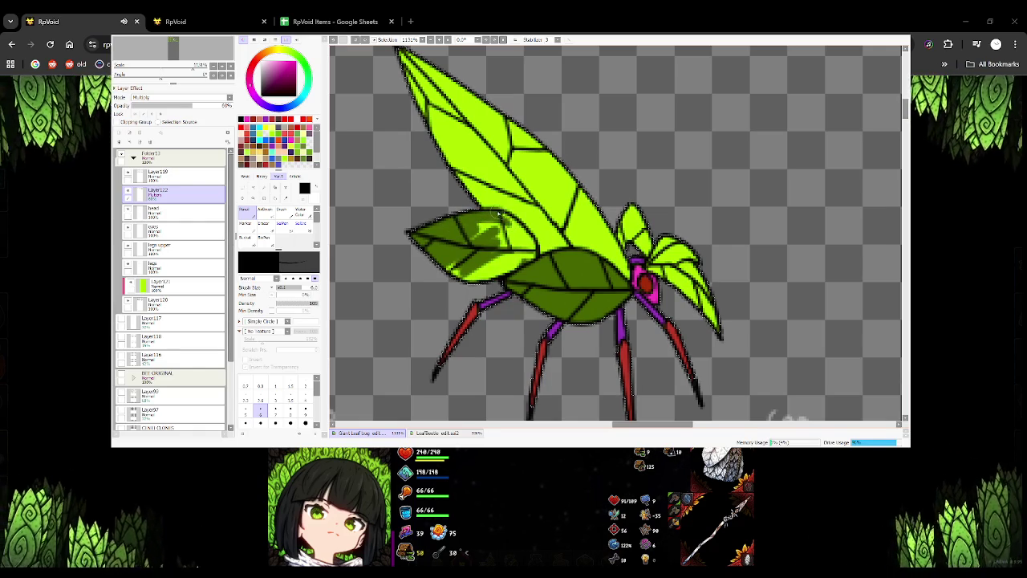
pyautogui.moveTo(513, 227); pyautogui.dragTo(521, 263)
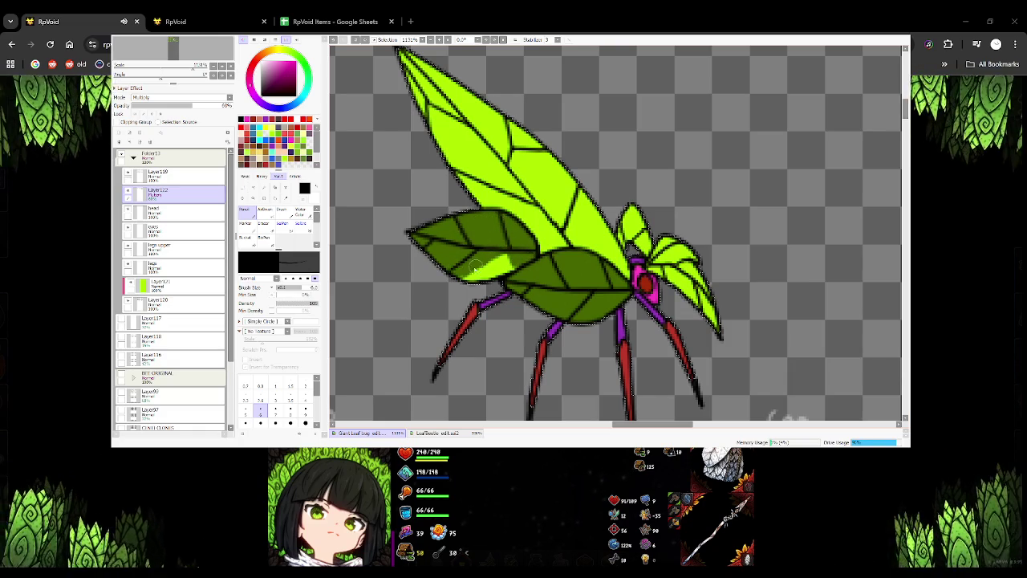
pyautogui.moveTo(502, 264); pyautogui.dragTo(504, 251)
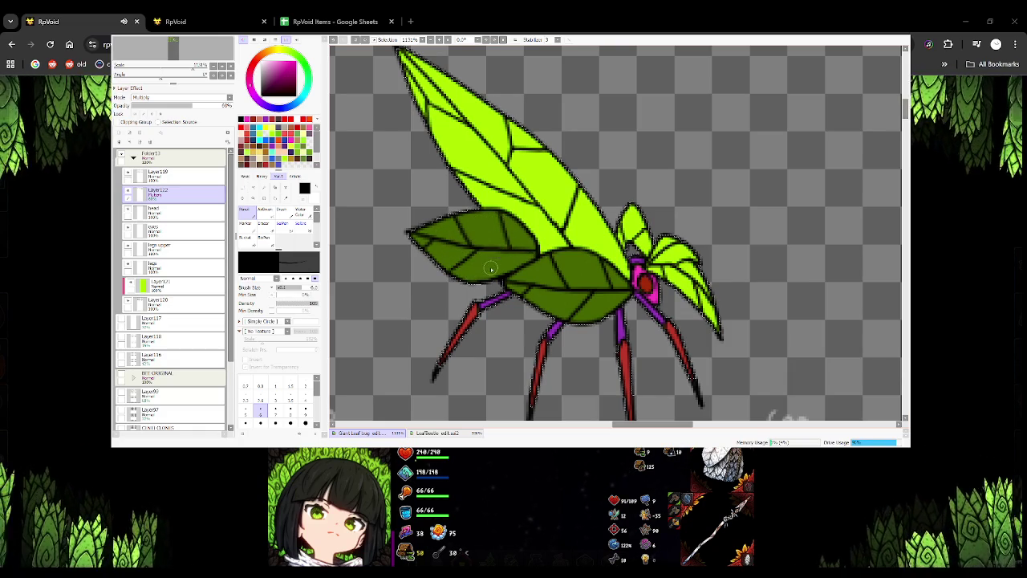
pyautogui.moveTo(413, 294)
pyautogui.mouseDown()
pyautogui.moveTo(489, 291)
pyautogui.moveTo(633, 232)
pyautogui.moveTo(569, 286)
pyautogui.mouseUp()
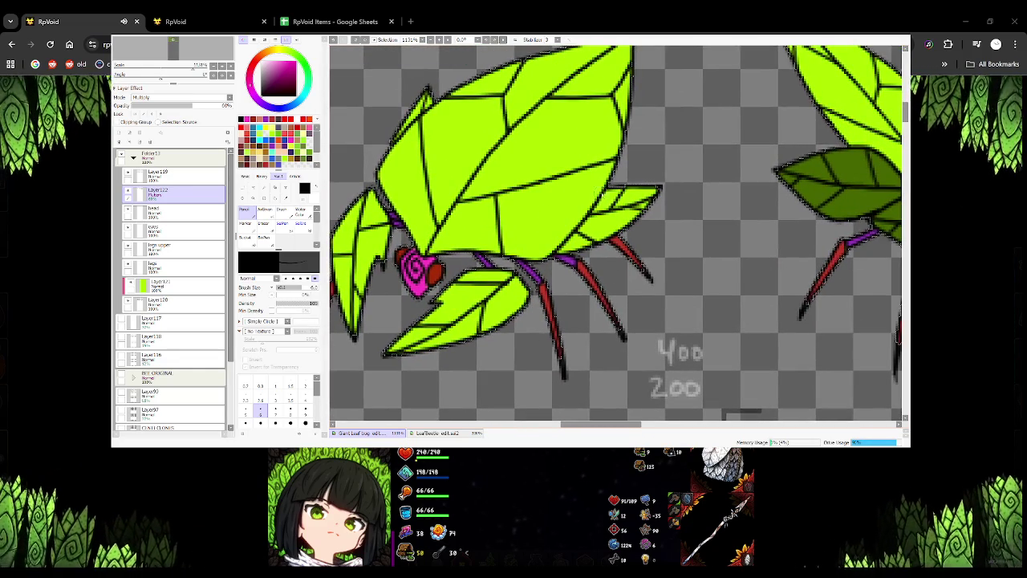
# Paint the small rear leaf under the body dark green on each of the next frames
pyautogui.moveTo(625, 215)
pyautogui.mouseDown()
pyautogui.moveTo(595, 228)
pyautogui.moveTo(609, 201)
pyautogui.moveTo(653, 195)
pyautogui.moveTo(600, 234)
pyautogui.moveTo(561, 248)
pyautogui.mouseUp()
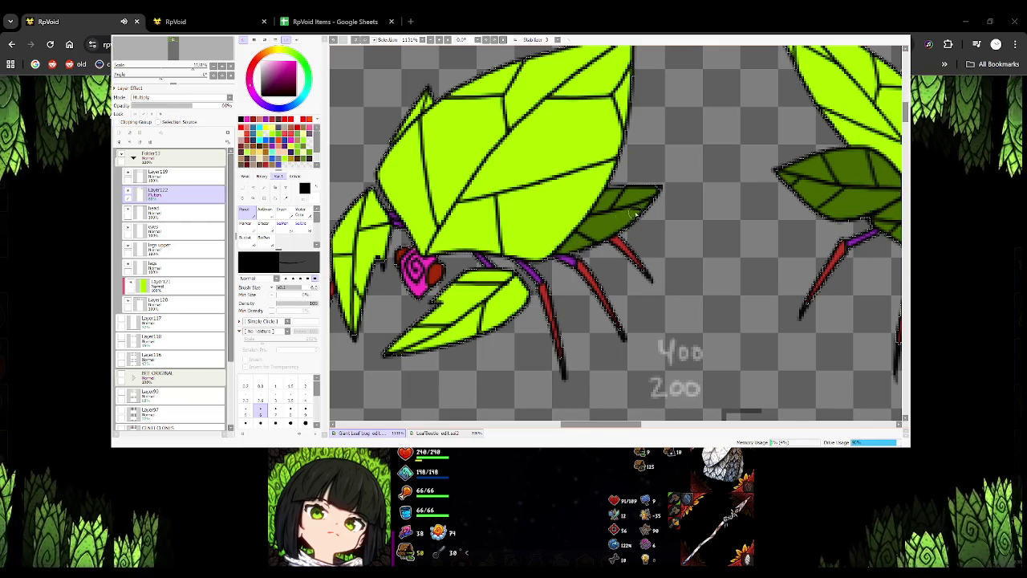
pyautogui.moveTo(448, 110); pyautogui.dragTo(545, 234)
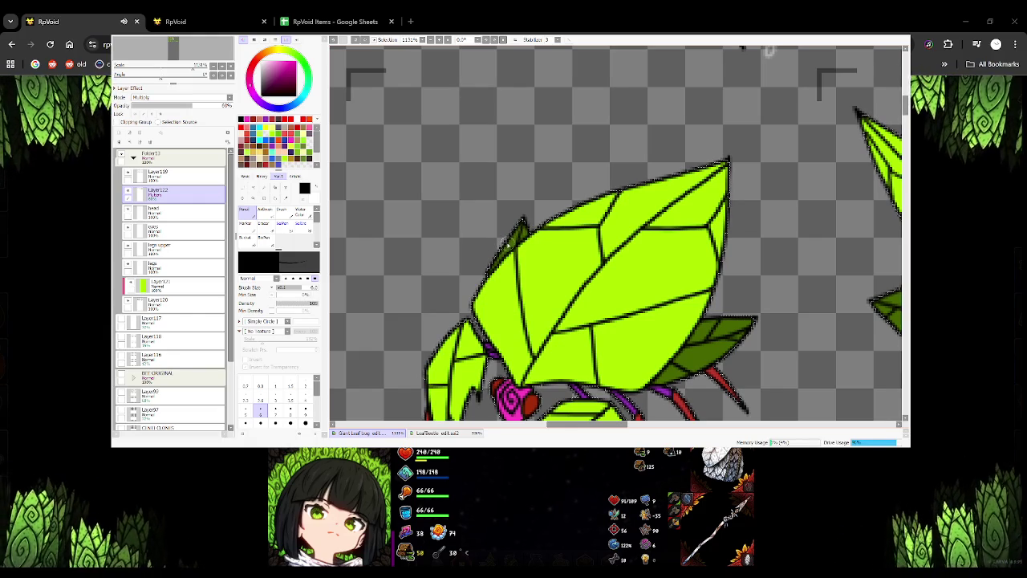
pyautogui.moveTo(491, 246)
pyautogui.mouseDown()
pyautogui.moveTo(620, 243)
pyautogui.moveTo(575, 219)
pyautogui.mouseUp()
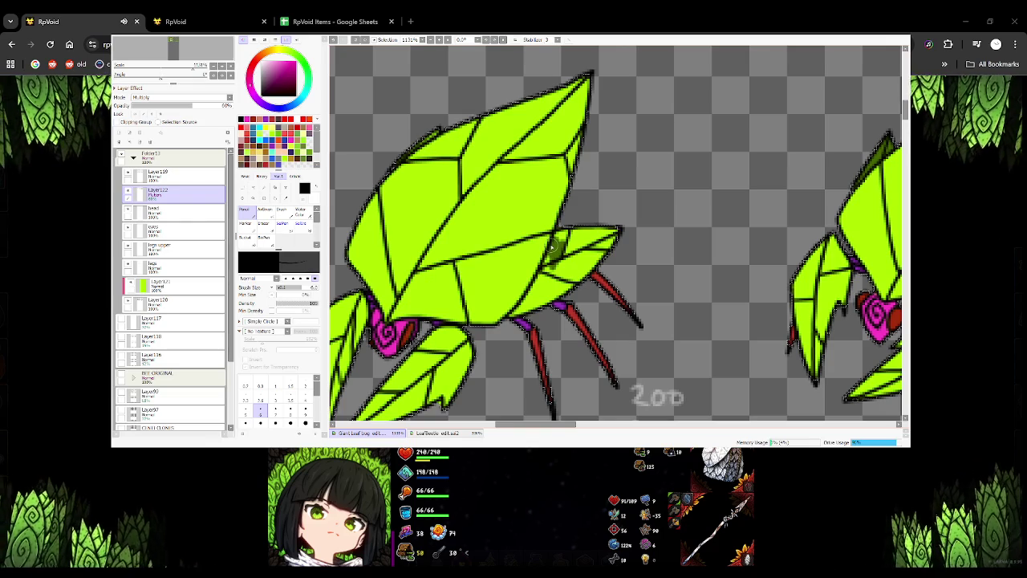
pyautogui.moveTo(552, 248)
pyautogui.mouseDown()
pyautogui.moveTo(562, 235)
pyautogui.moveTo(603, 242)
pyautogui.moveTo(562, 261)
pyautogui.moveTo(546, 291)
pyautogui.moveTo(596, 259)
pyautogui.moveTo(536, 287)
pyautogui.moveTo(547, 260)
pyautogui.moveTo(514, 312)
pyautogui.moveTo(537, 304)
pyautogui.mouseUp()
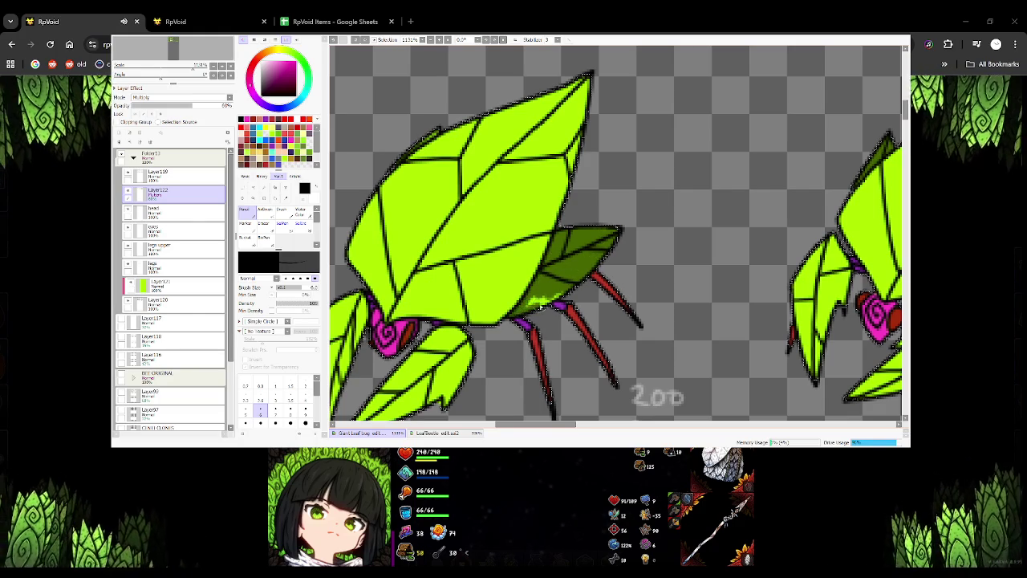
pyautogui.scroll(1, 561, 309)
pyautogui.scroll(1, 579, 317)
pyautogui.moveTo(580, 318); pyautogui.dragTo(606, 336)
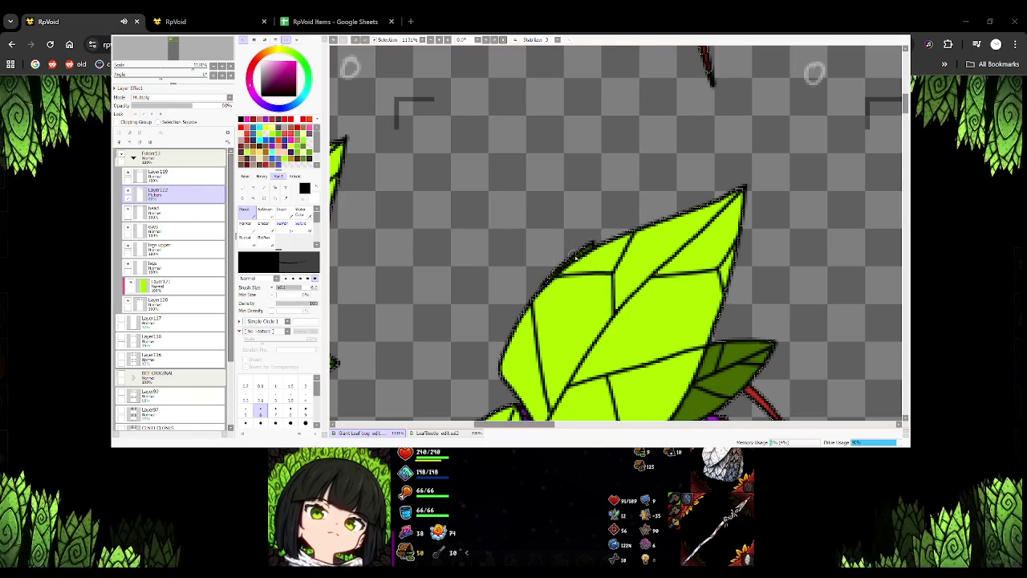
# Cover the next frame's lower rear leaf and its underside in solid dark green
pyautogui.hscroll(-2, 570, 265)
pyautogui.hscroll(-3, 591, 268)
pyautogui.hscroll(-3, 578, 275)
pyautogui.hscroll(-3, 613, 245)
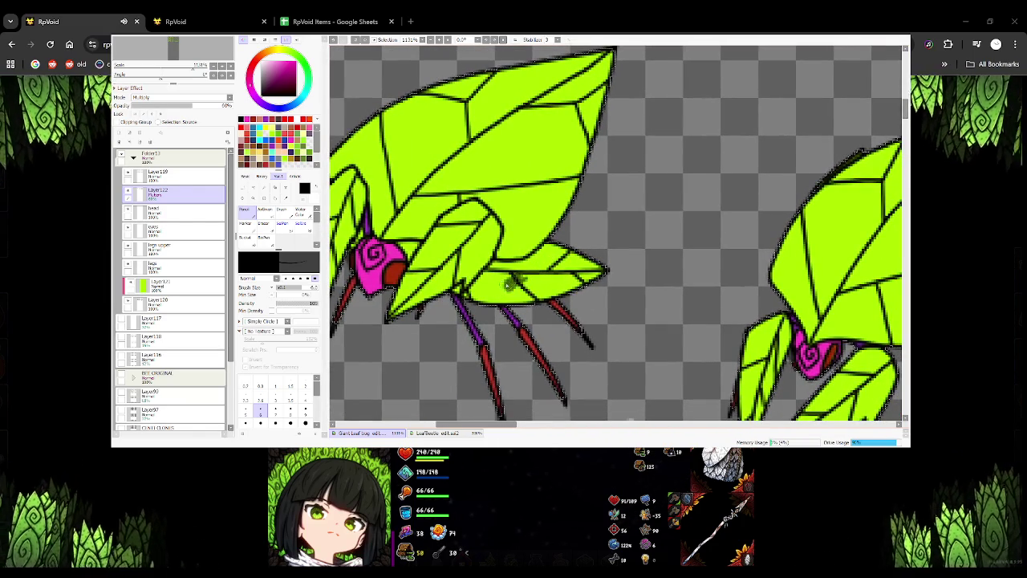
pyautogui.moveTo(491, 283)
pyautogui.mouseDown()
pyautogui.moveTo(529, 276)
pyautogui.moveTo(571, 245)
pyautogui.moveTo(580, 265)
pyautogui.moveTo(602, 271)
pyautogui.moveTo(533, 298)
pyautogui.moveTo(565, 287)
pyautogui.moveTo(530, 281)
pyautogui.moveTo(545, 287)
pyautogui.moveTo(532, 263)
pyautogui.mouseUp()
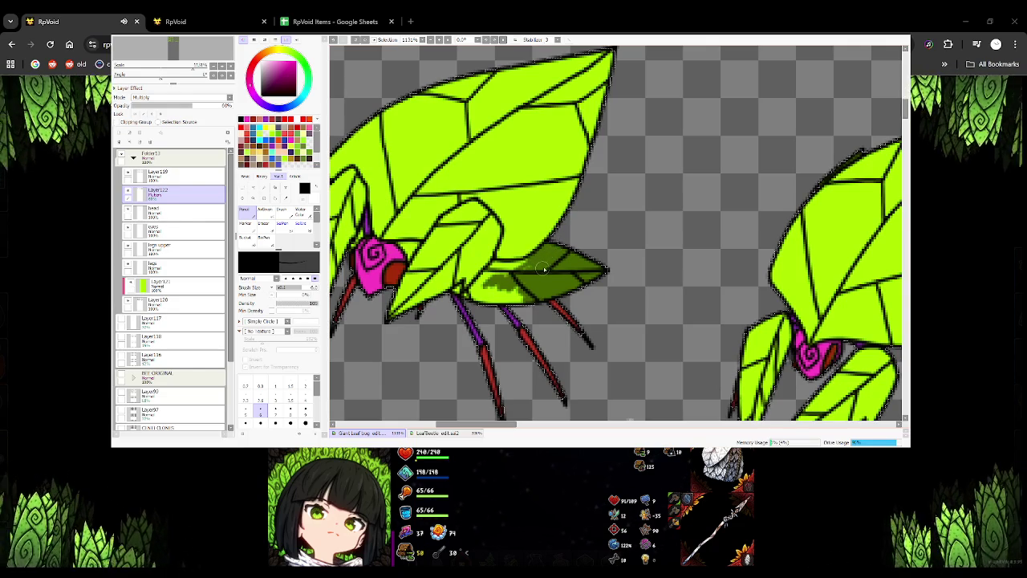
pyautogui.moveTo(491, 283)
pyautogui.mouseDown()
pyautogui.moveTo(464, 294)
pyautogui.moveTo(523, 261)
pyautogui.moveTo(525, 273)
pyautogui.moveTo(491, 297)
pyautogui.moveTo(522, 300)
pyautogui.moveTo(515, 294)
pyautogui.moveTo(554, 252)
pyautogui.moveTo(576, 277)
pyautogui.mouseUp()
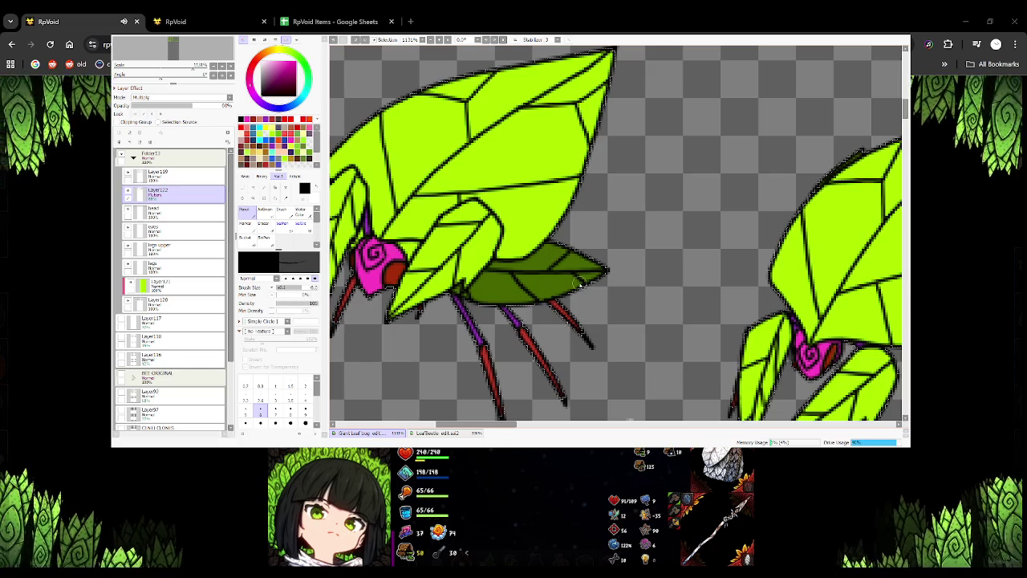
pyautogui.moveTo(502, 278); pyautogui.dragTo(535, 303)
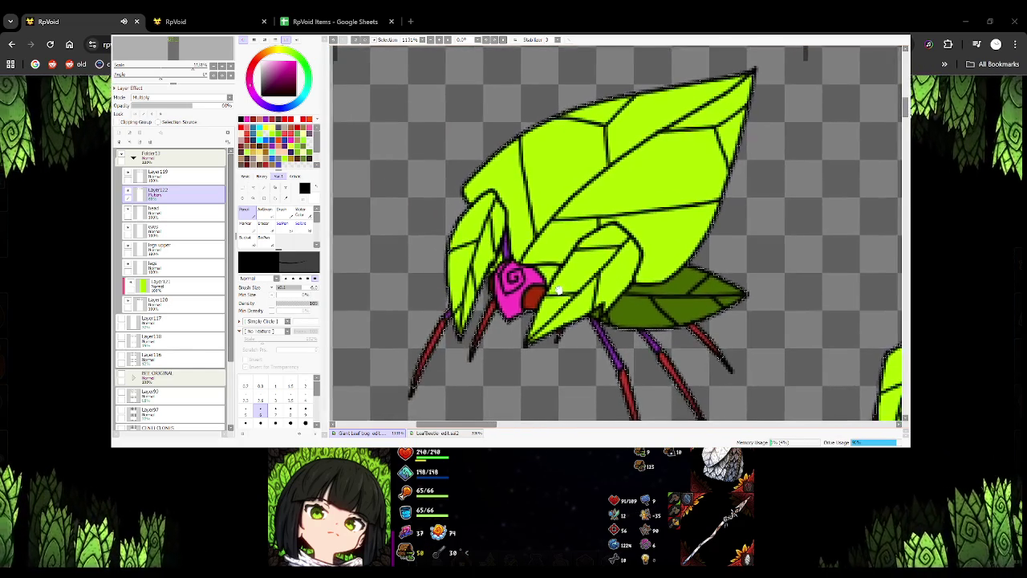
# Shade the next frame's rear leaf dark green
pyautogui.scroll(-3, 535, 302)
pyautogui.scroll(-2, 516, 227)
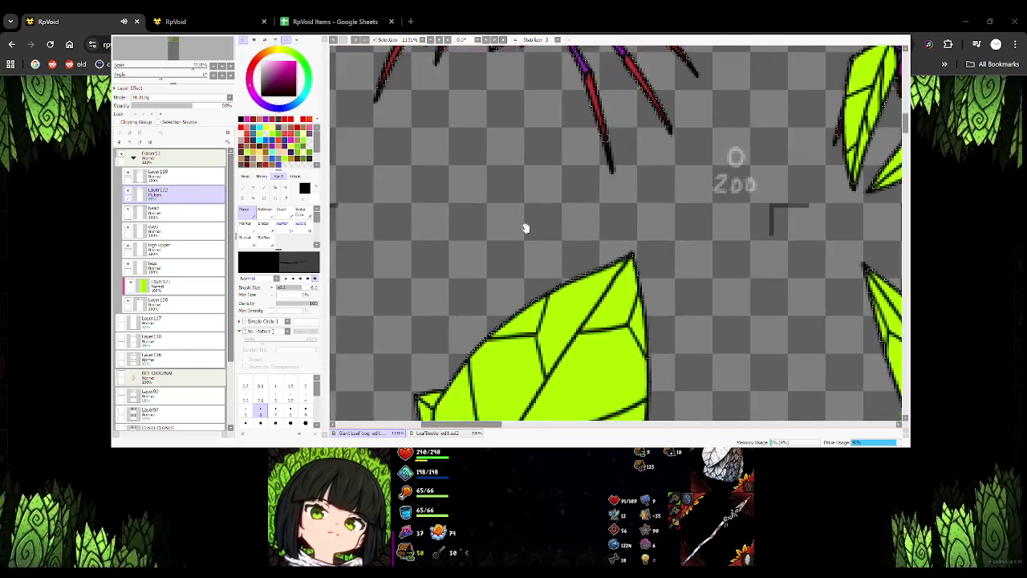
pyautogui.scroll(-1, 527, 211)
pyautogui.scroll(-1, 528, 241)
pyautogui.scroll(-1, 527, 255)
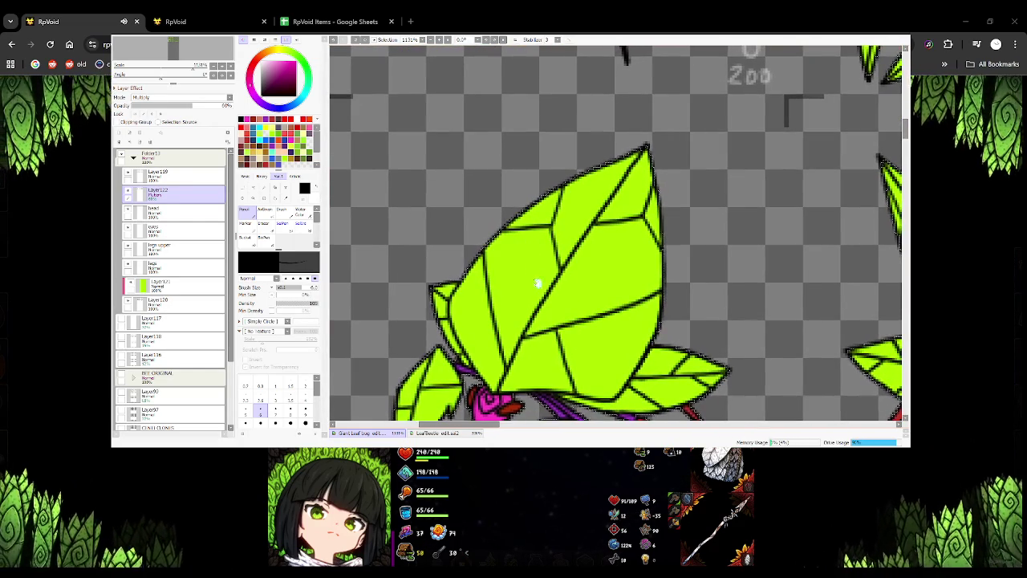
pyautogui.scroll(-1, 530, 241)
pyautogui.hscroll(2, 524, 207)
pyautogui.moveTo(562, 239); pyautogui.dragTo(554, 229)
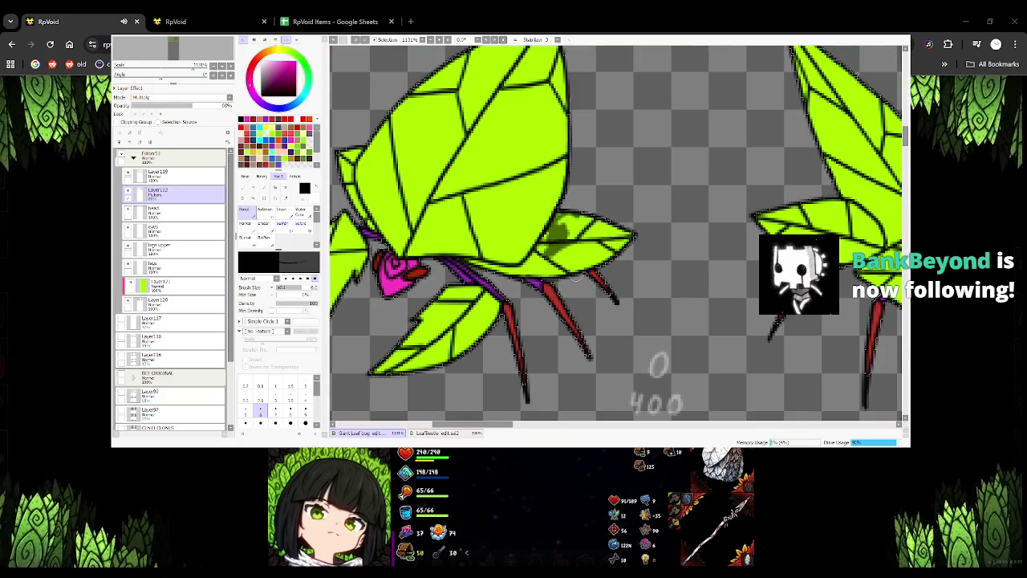
pyautogui.moveTo(565, 242)
pyautogui.mouseDown()
pyautogui.moveTo(618, 231)
pyautogui.moveTo(630, 240)
pyautogui.moveTo(594, 223)
pyautogui.moveTo(556, 226)
pyautogui.moveTo(526, 265)
pyautogui.moveTo(532, 249)
pyautogui.moveTo(555, 255)
pyautogui.mouseUp()
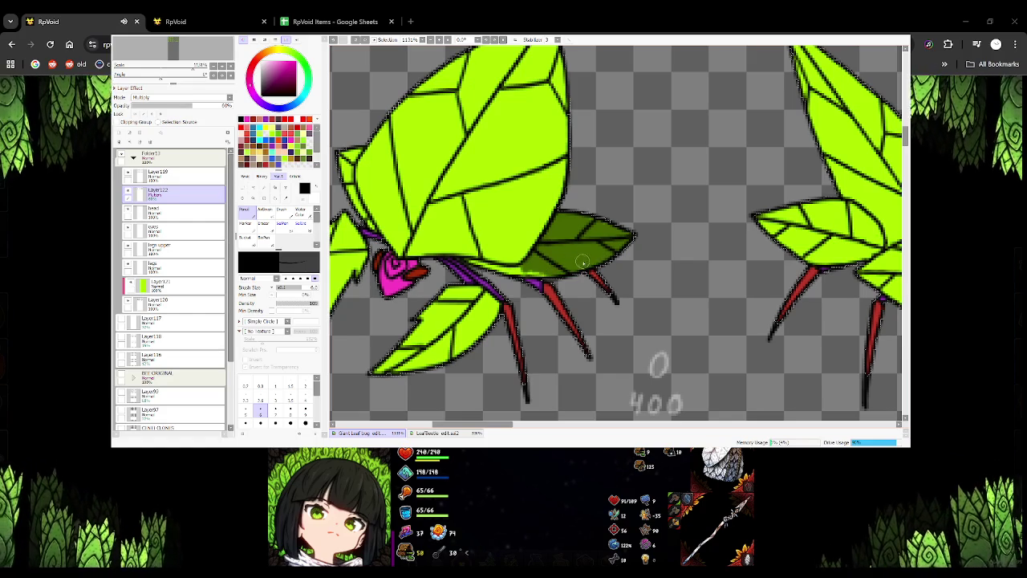
pyautogui.moveTo(459, 268); pyautogui.dragTo(534, 271)
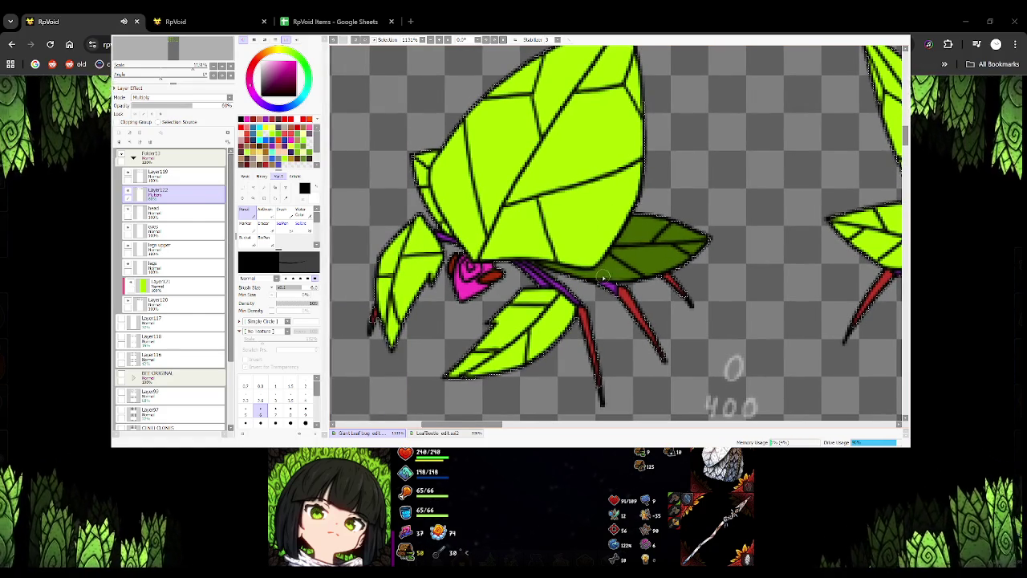
# Paint a dark shadow on the 200 frame bug's body beneath the big wing
pyautogui.moveTo(433, 155); pyautogui.dragTo(553, 254)
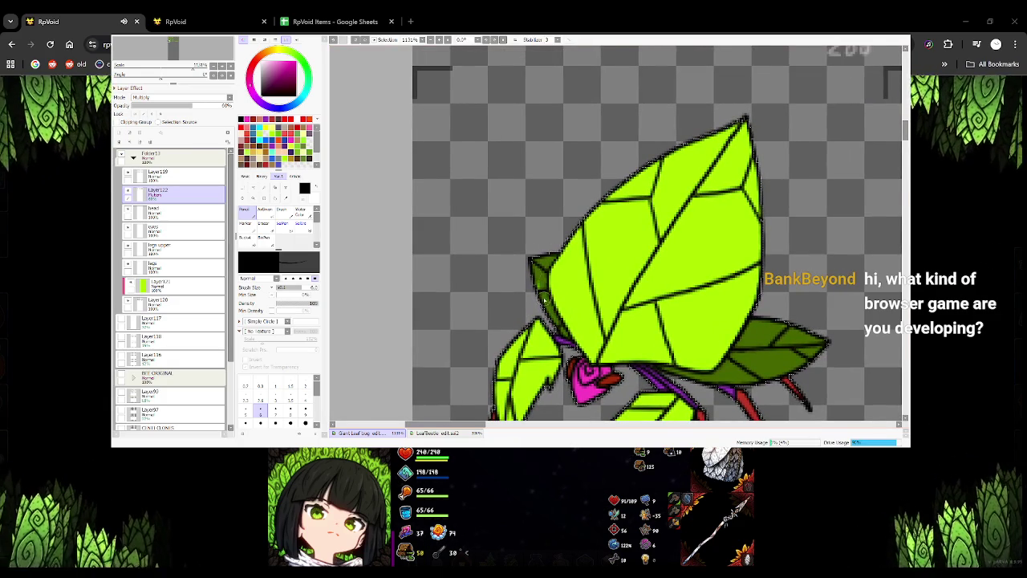
pyautogui.scroll(-2, 540, 276)
pyautogui.hscroll(2, 537, 273)
pyautogui.hscroll(4, 482, 270)
pyautogui.hscroll(3, 505, 265)
pyautogui.hscroll(3, 531, 258)
pyautogui.scroll(1, 531, 258)
pyautogui.moveTo(491, 277)
pyautogui.mouseDown()
pyautogui.moveTo(542, 272)
pyautogui.moveTo(530, 297)
pyautogui.moveTo(565, 317)
pyautogui.moveTo(575, 312)
pyautogui.moveTo(577, 287)
pyautogui.moveTo(528, 258)
pyautogui.mouseUp()
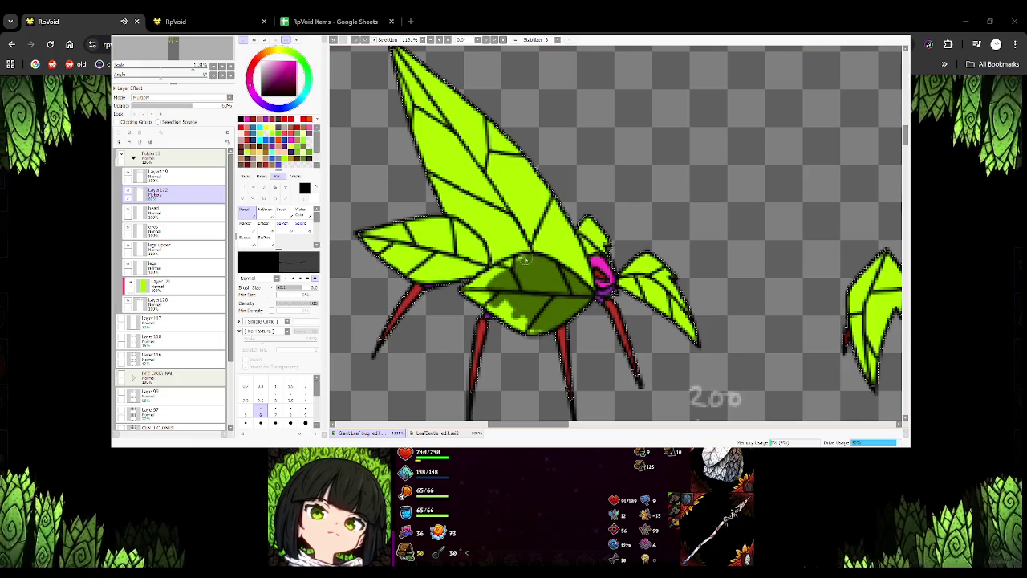
# Restore solid black and darken the 200 frame's left wing tip and lower wing
pyautogui.press('x')
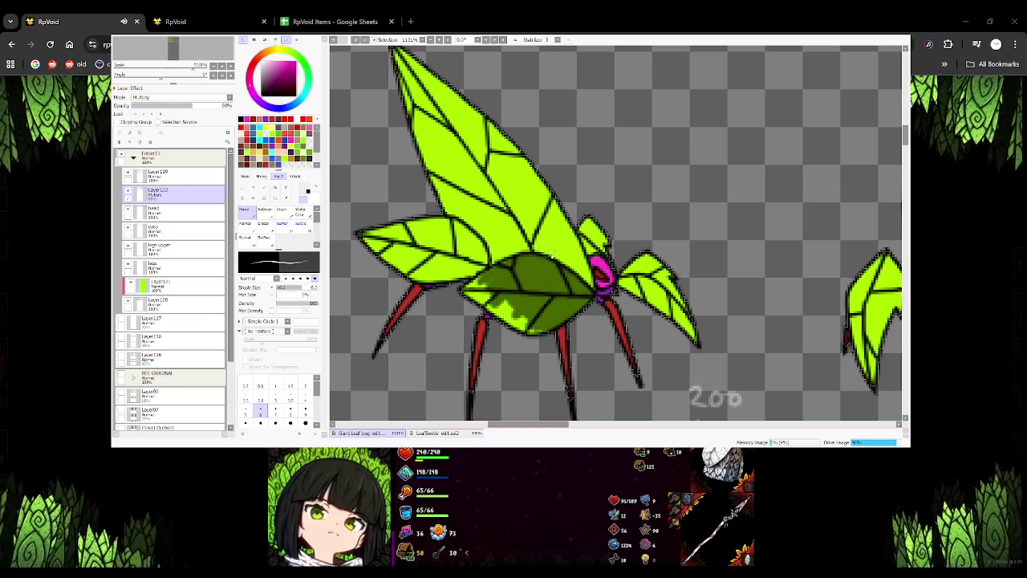
pyautogui.click(304, 197)
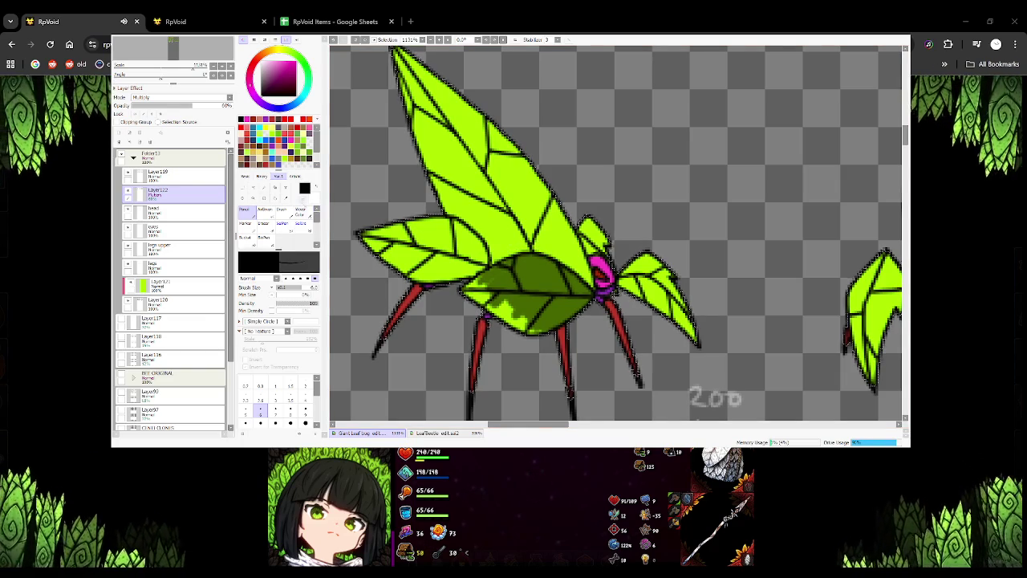
pyautogui.moveTo(405, 237)
pyautogui.mouseDown()
pyautogui.moveTo(358, 231)
pyautogui.moveTo(377, 233)
pyautogui.moveTo(393, 253)
pyautogui.moveTo(413, 241)
pyautogui.moveTo(435, 264)
pyautogui.moveTo(480, 265)
pyautogui.moveTo(454, 227)
pyautogui.moveTo(397, 230)
pyautogui.moveTo(449, 225)
pyautogui.moveTo(446, 251)
pyautogui.moveTo(425, 253)
pyautogui.moveTo(474, 273)
pyautogui.moveTo(486, 265)
pyautogui.moveTo(419, 273)
pyautogui.moveTo(465, 261)
pyautogui.moveTo(395, 258)
pyautogui.mouseUp()
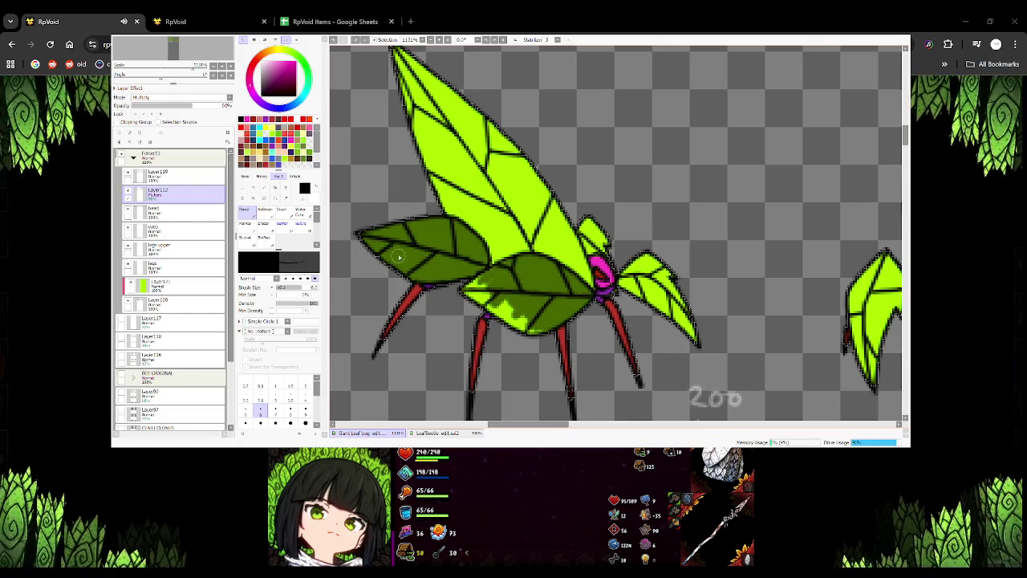
pyautogui.moveTo(475, 256)
pyautogui.mouseDown()
pyautogui.moveTo(491, 272)
pyautogui.moveTo(470, 289)
pyautogui.moveTo(493, 286)
pyautogui.moveTo(492, 305)
pyautogui.moveTo(515, 326)
pyautogui.mouseUp()
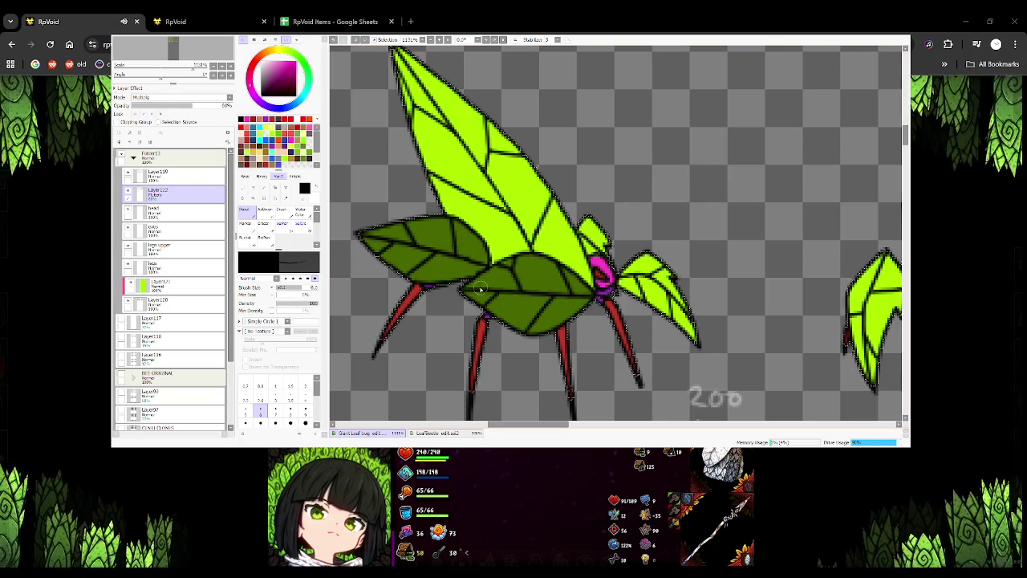
# Shade the 400 frame's small wing behind the body dark green
pyautogui.moveTo(507, 424)
pyautogui.mouseDown()
pyautogui.moveTo(511, 414)
pyautogui.moveTo(583, 417)
pyautogui.mouseUp()
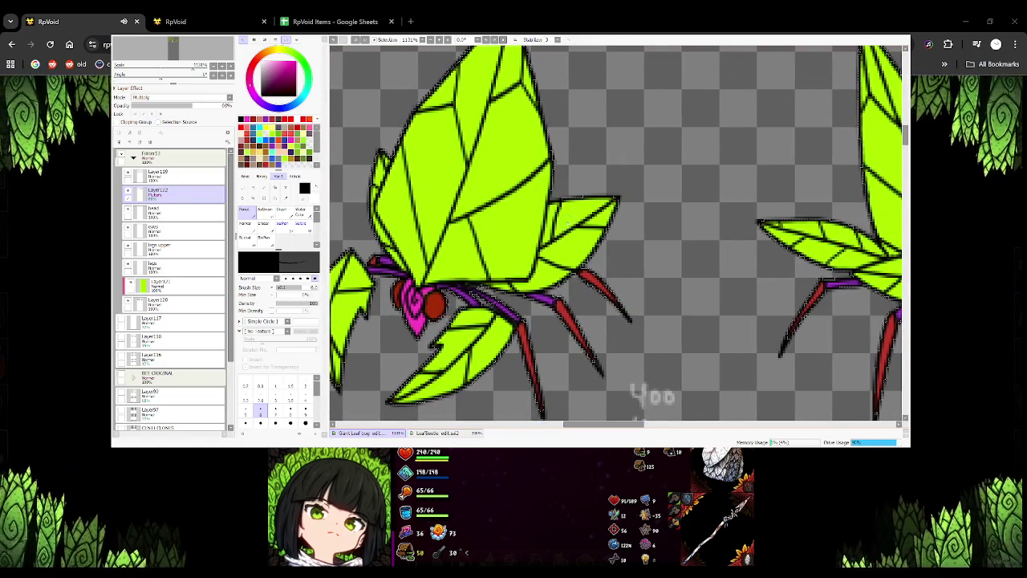
pyautogui.moveTo(570, 241)
pyautogui.mouseDown()
pyautogui.moveTo(543, 201)
pyautogui.moveTo(543, 265)
pyautogui.moveTo(573, 192)
pyautogui.moveTo(564, 246)
pyautogui.mouseUp()
pyautogui.moveTo(596, 204)
pyautogui.mouseDown()
pyautogui.moveTo(571, 240)
pyautogui.moveTo(603, 200)
pyautogui.moveTo(592, 253)
pyautogui.moveTo(586, 260)
pyautogui.moveTo(612, 197)
pyautogui.moveTo(536, 279)
pyautogui.mouseUp()
pyautogui.moveTo(578, 241)
pyautogui.mouseDown()
pyautogui.moveTo(549, 282)
pyautogui.moveTo(576, 262)
pyautogui.mouseUp()
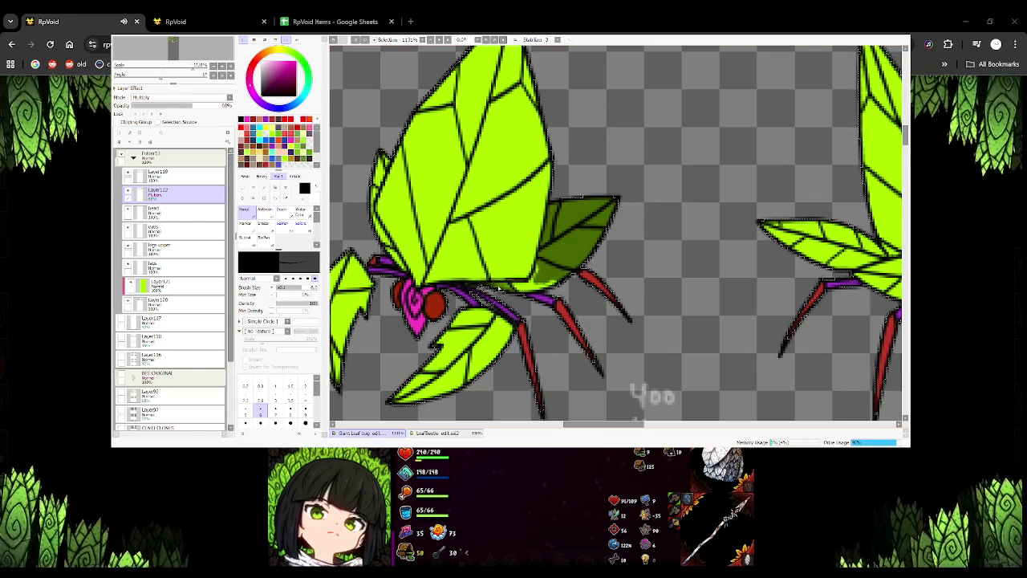
# Extend dark green shading along the 400 frame's lower wing edge beside the purple legs
pyautogui.moveTo(504, 286)
pyautogui.mouseDown()
pyautogui.moveTo(528, 285)
pyautogui.moveTo(539, 270)
pyautogui.mouseUp()
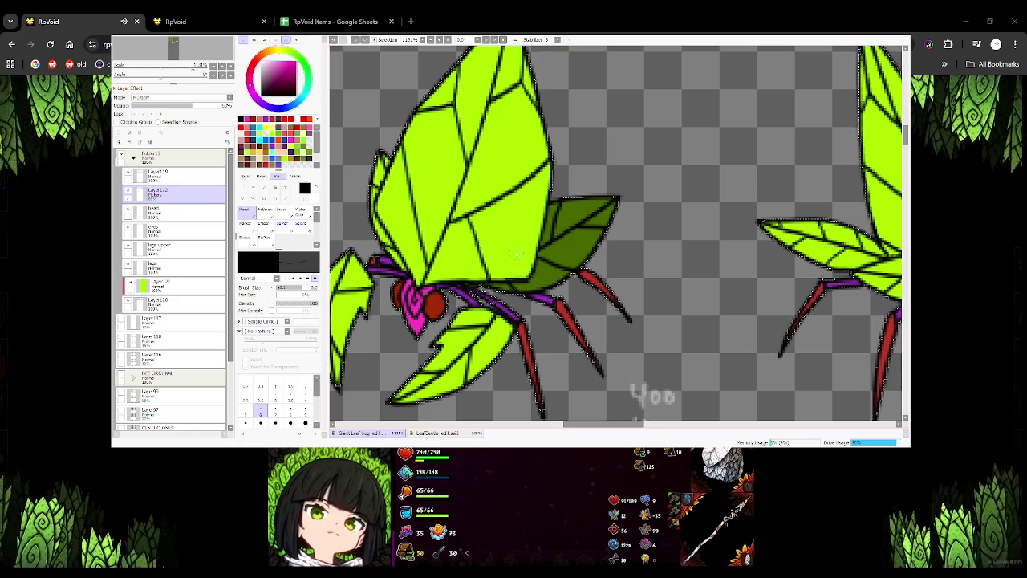
pyautogui.moveTo(375, 250); pyautogui.dragTo(401, 258)
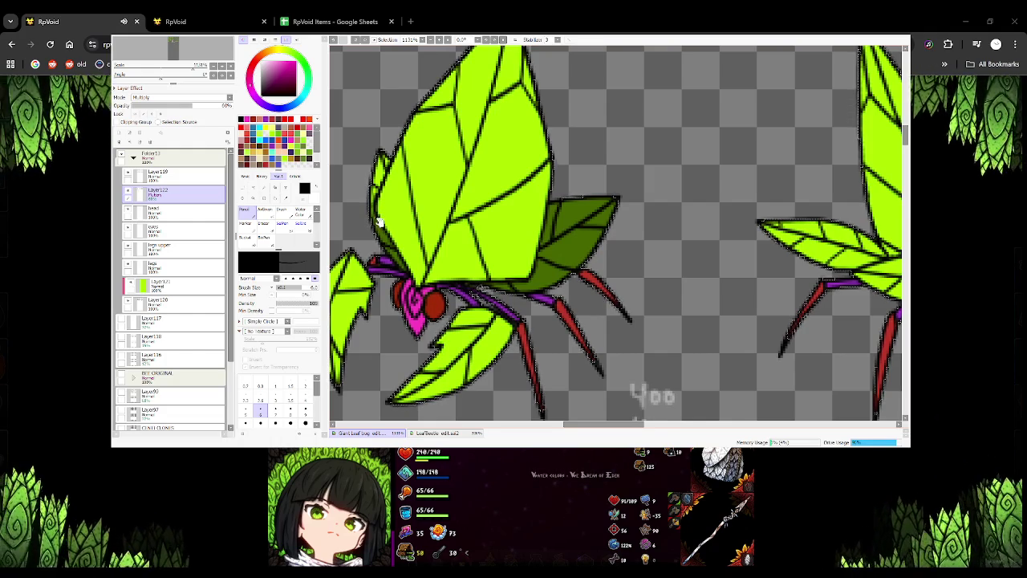
pyautogui.moveTo(373, 211); pyautogui.dragTo(433, 287)
pyautogui.moveTo(414, 236); pyautogui.dragTo(456, 253)
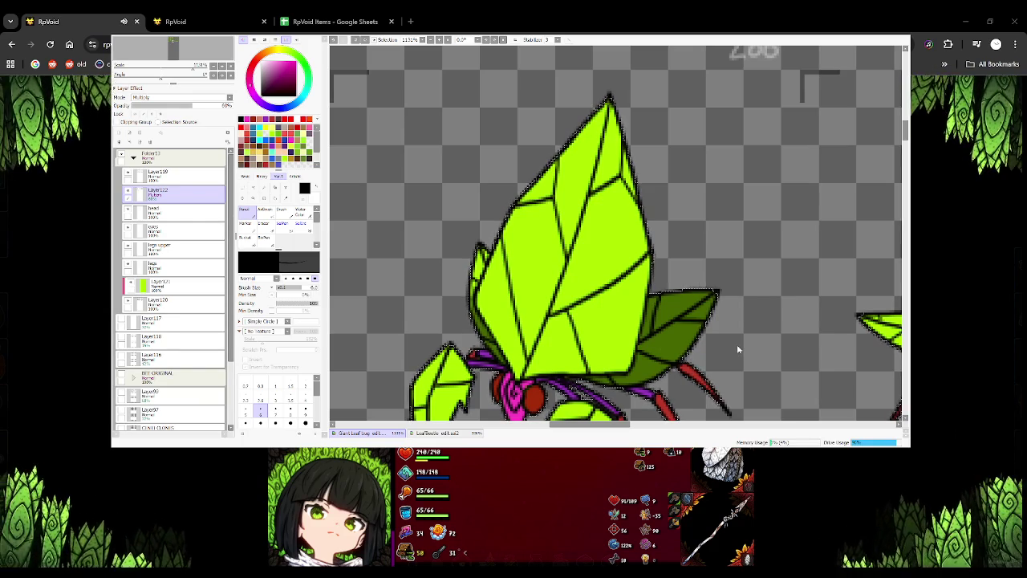
pyautogui.moveTo(491, 258); pyautogui.dragTo(469, 215)
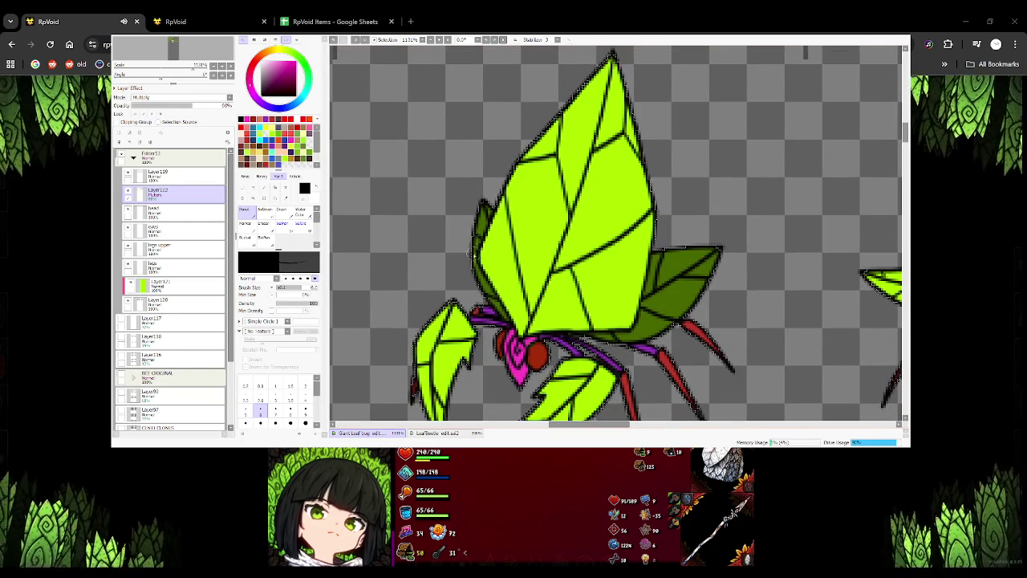
# Shade the next sprite's left leaf and lower leaf dark green, then switch to the RpVoid game
pyautogui.hscroll(2, 477, 272)
pyautogui.hscroll(4, 477, 272)
pyautogui.hscroll(4, 465, 257)
pyautogui.hscroll(3, 491, 258)
pyautogui.hscroll(1, 491, 259)
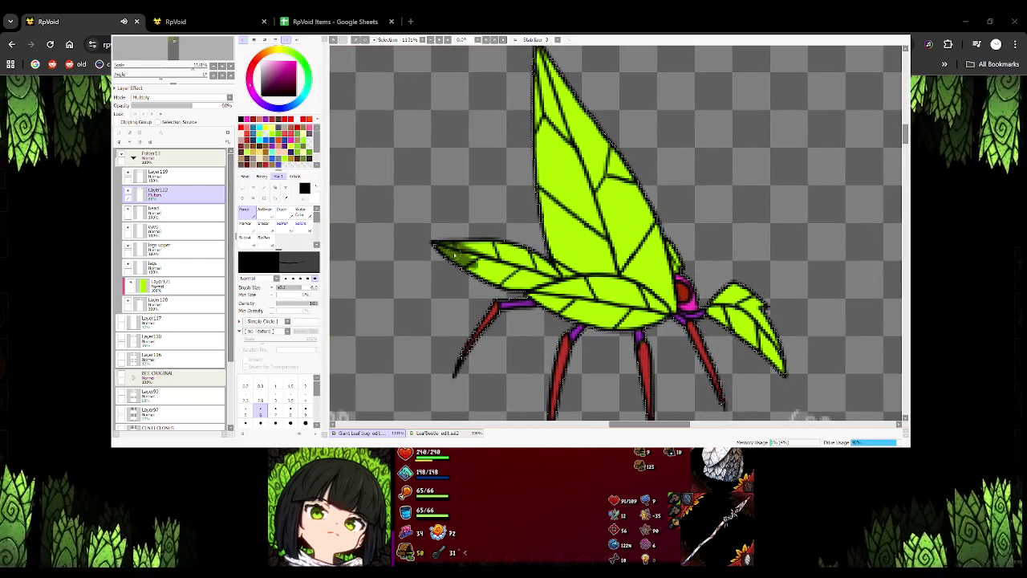
pyautogui.moveTo(496, 252)
pyautogui.mouseDown()
pyautogui.moveTo(542, 281)
pyautogui.moveTo(561, 278)
pyautogui.mouseUp()
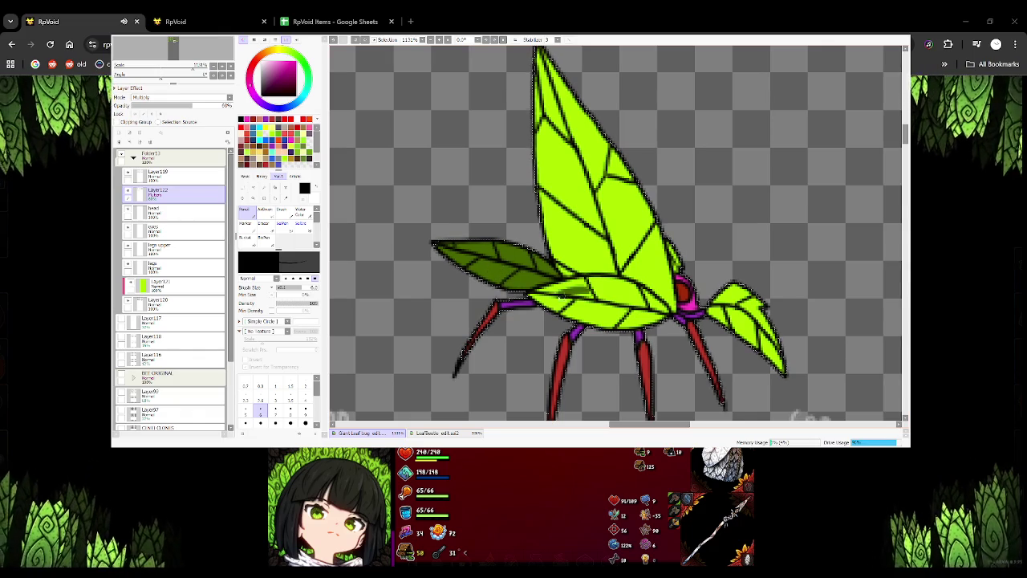
pyautogui.moveTo(610, 290)
pyautogui.mouseDown()
pyautogui.moveTo(594, 296)
pyautogui.moveTo(618, 307)
pyautogui.moveTo(625, 298)
pyautogui.moveTo(622, 317)
pyautogui.moveTo(654, 319)
pyautogui.moveTo(614, 285)
pyautogui.moveTo(628, 285)
pyautogui.moveTo(537, 291)
pyautogui.moveTo(548, 296)
pyautogui.mouseUp()
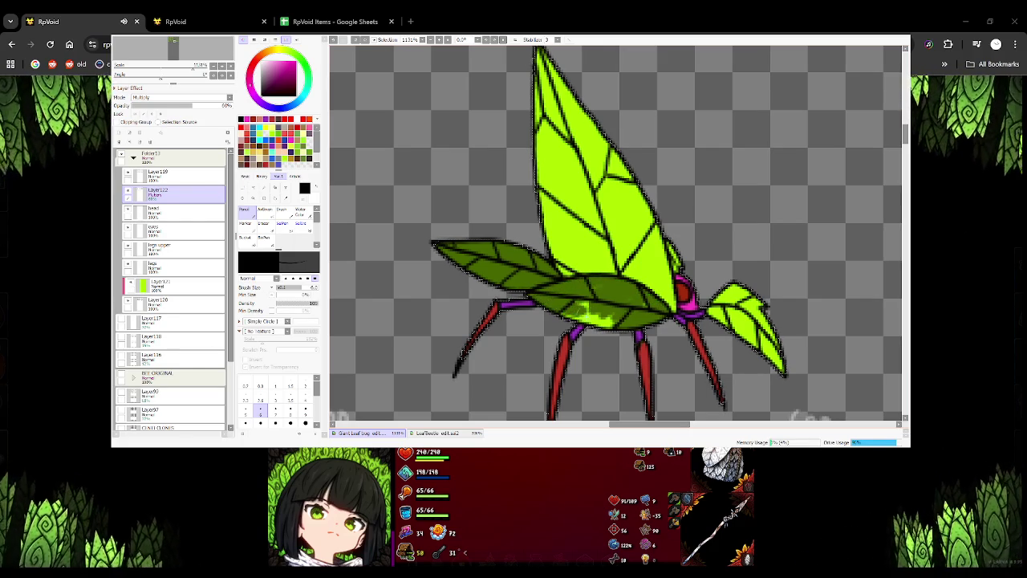
pyautogui.moveTo(609, 319); pyautogui.dragTo(573, 303)
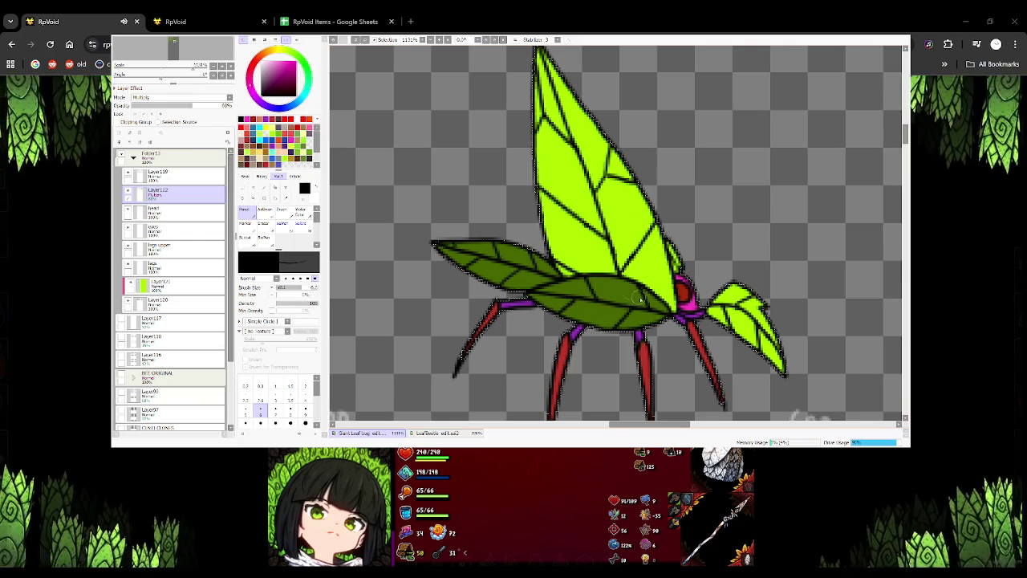
pyautogui.moveTo(630, 293); pyautogui.dragTo(528, 275)
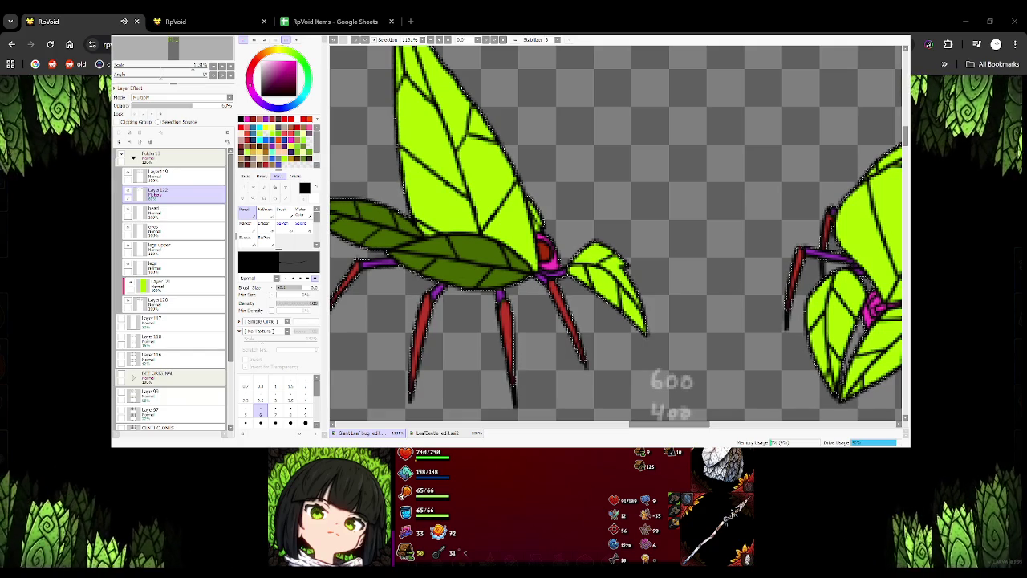
pyautogui.hotkey('alt', 'Tab')
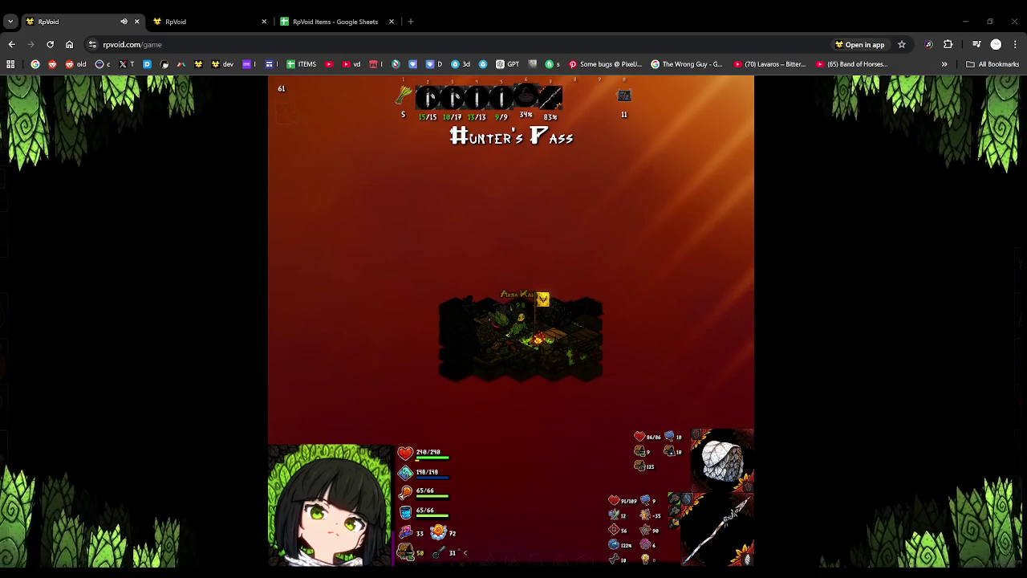
# Walk the character left, then up across Hunter's Pass onto the dark hexes
pyautogui.click(532, 449)
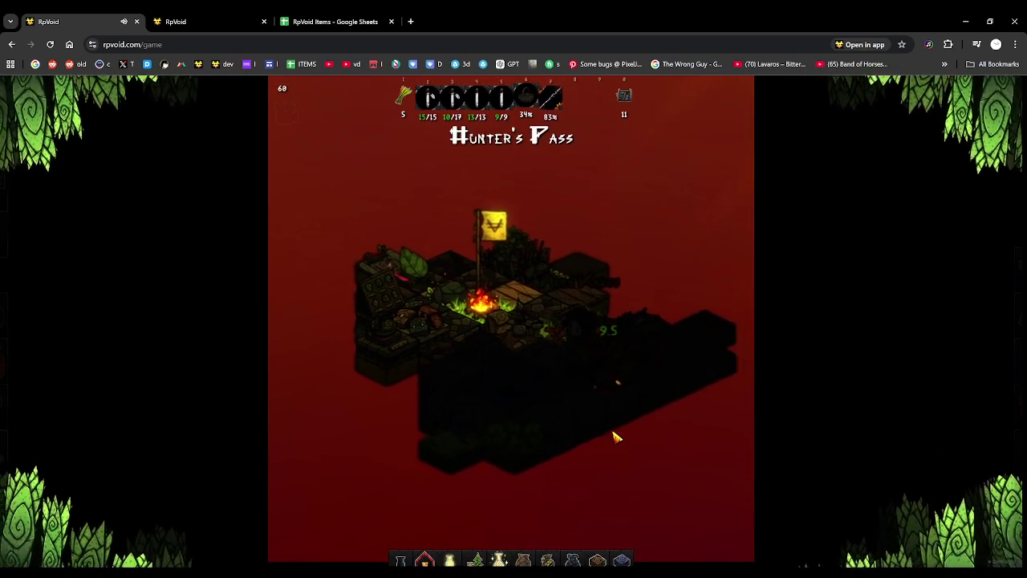
pyautogui.press('i')
pyautogui.press('i')
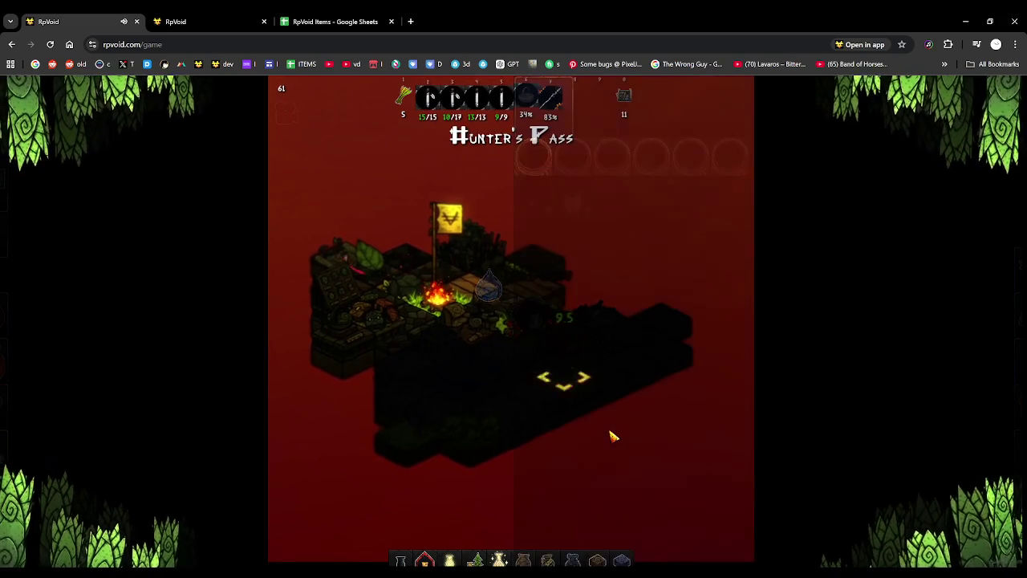
pyautogui.press('Left')
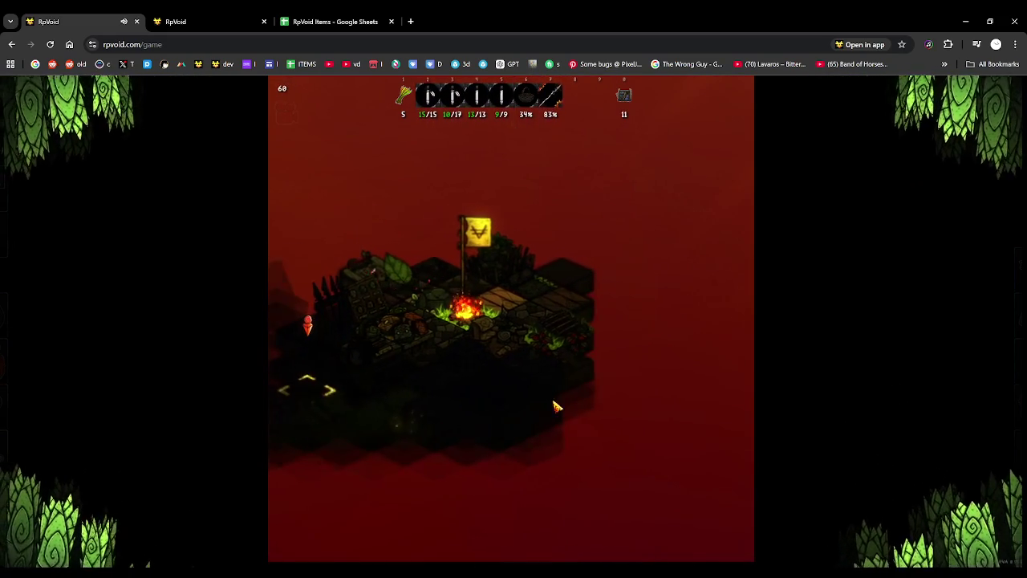
pyautogui.press('Left')
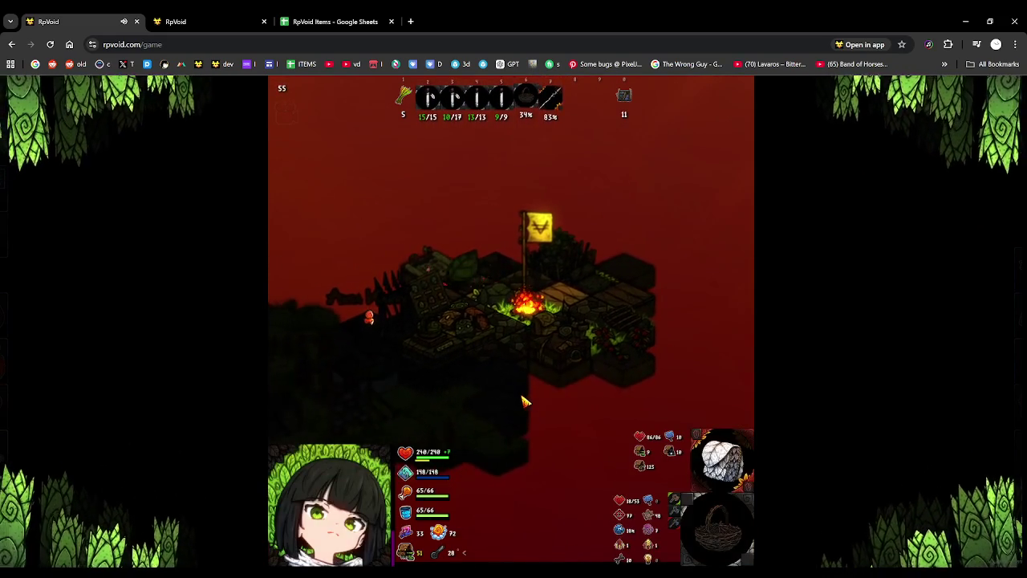
pyautogui.press('Up')
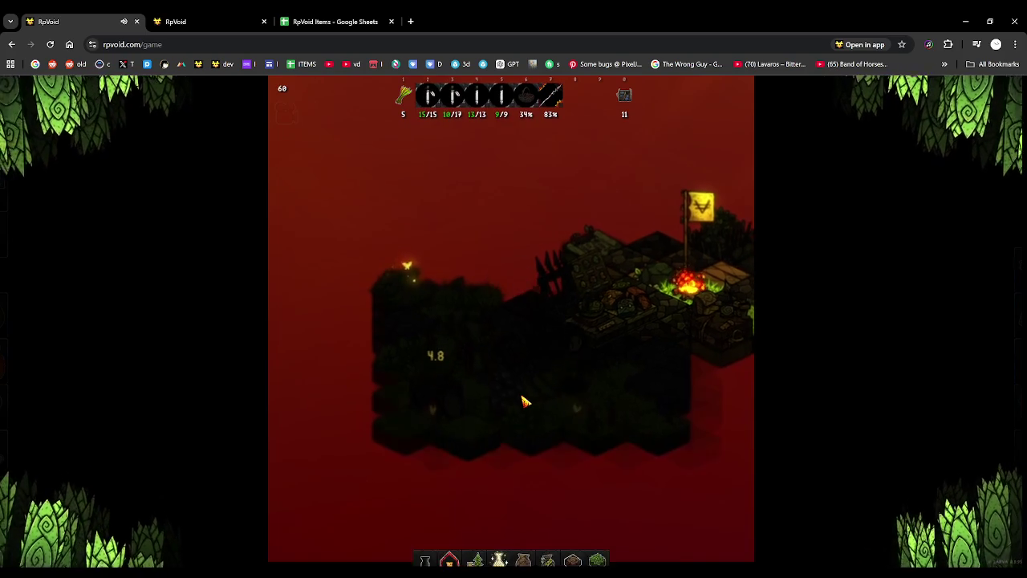
pyautogui.press('Up')
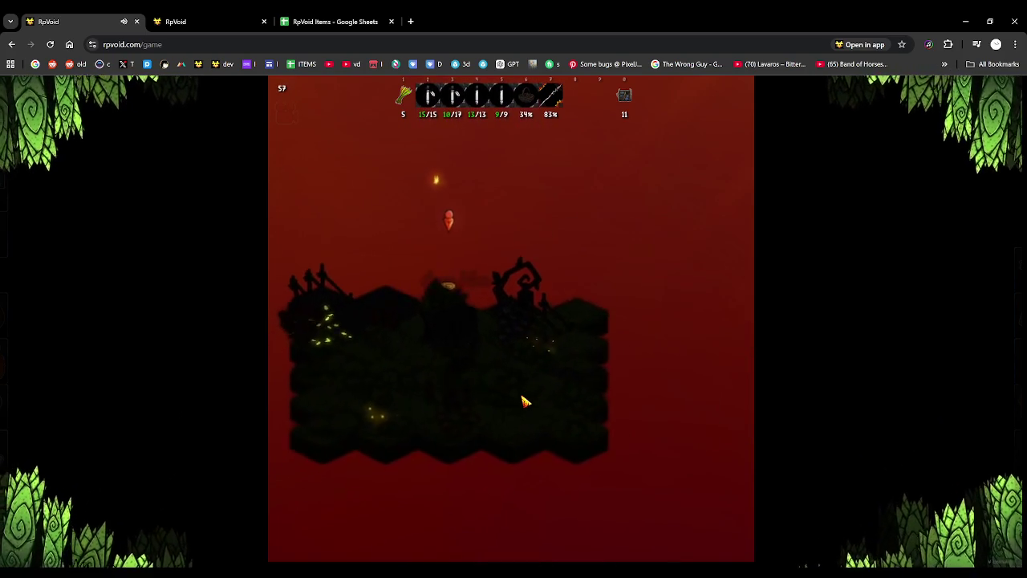
pyautogui.press('Up')
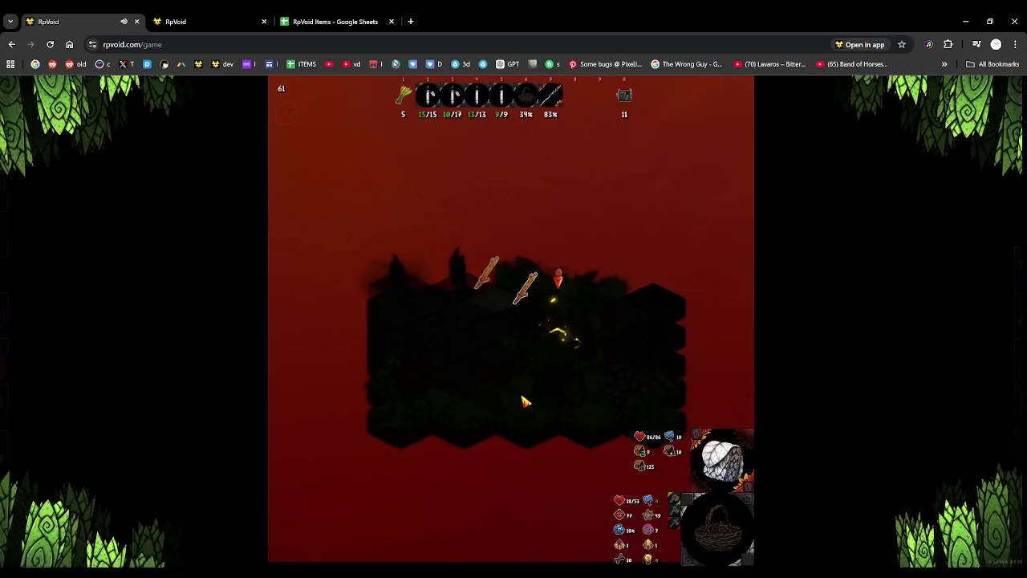
pyautogui.press('Up')
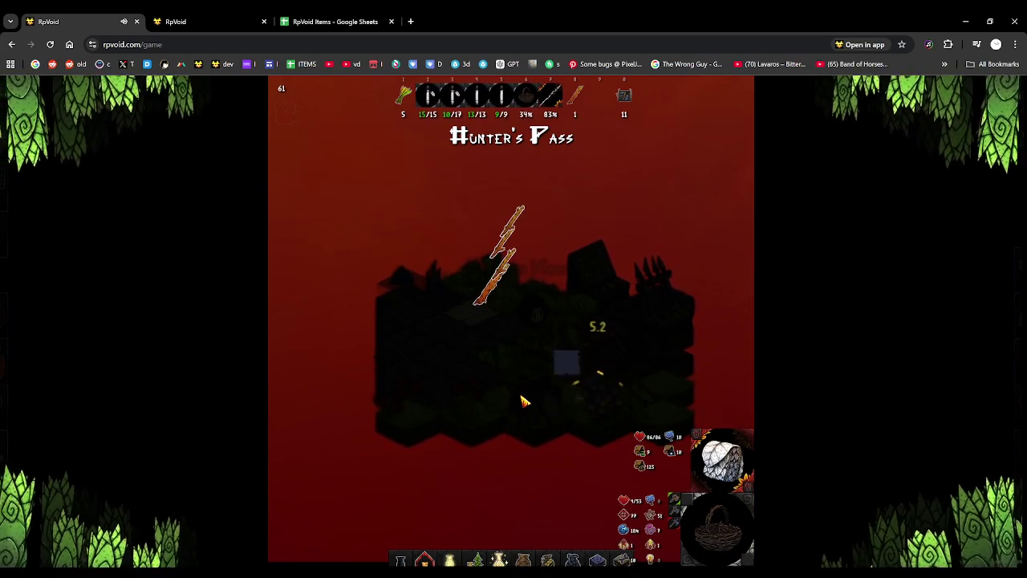
# Open the inventory, pick the lantern's Craft Firefly recipe, then close crafting
pyautogui.press('i')
pyautogui.press('Right')
pyautogui.press('Return')
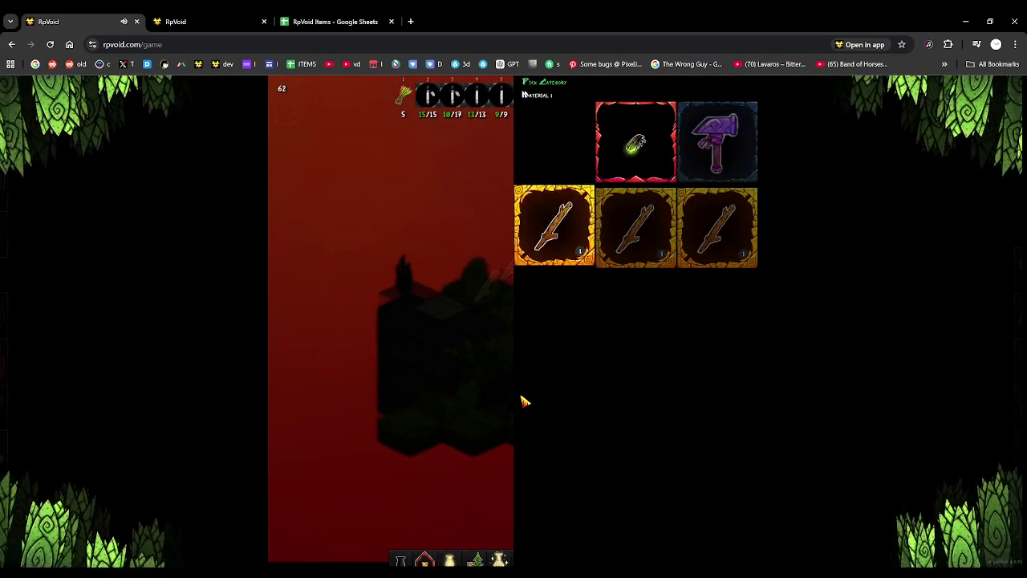
pyautogui.press('Escape')
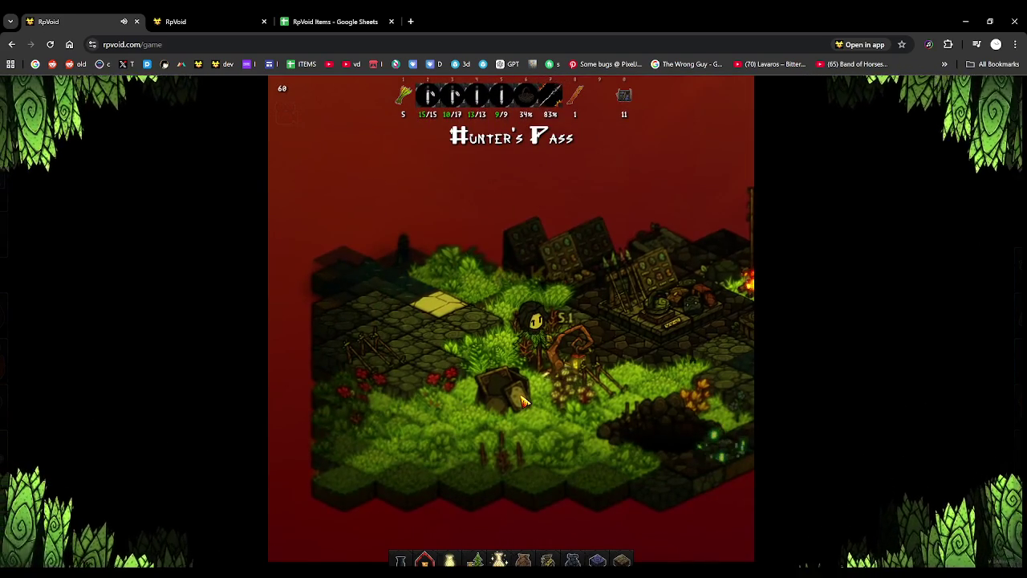
# Toggle the character stats panel, zoom the map out, and confirm a character action
pyautogui.press('Tab')
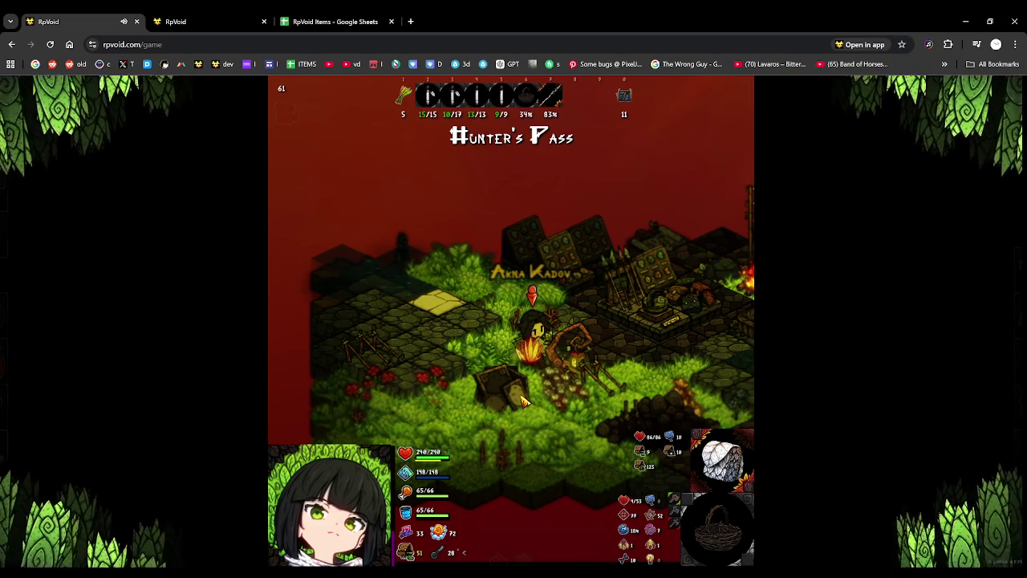
pyautogui.press('Tab')
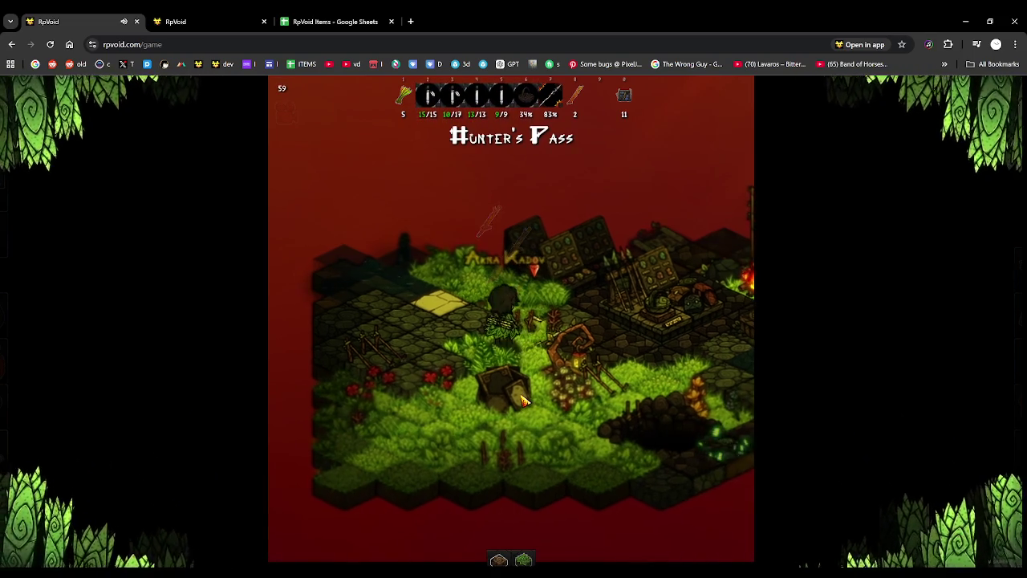
pyautogui.press('Tab')
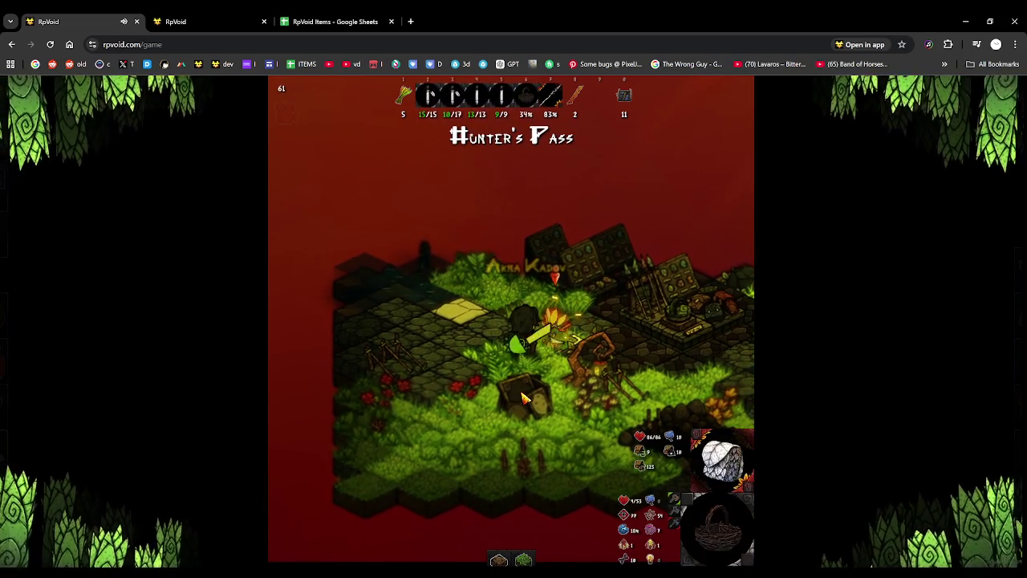
pyautogui.press('Tab')
pyautogui.scroll(-2, 526, 405)
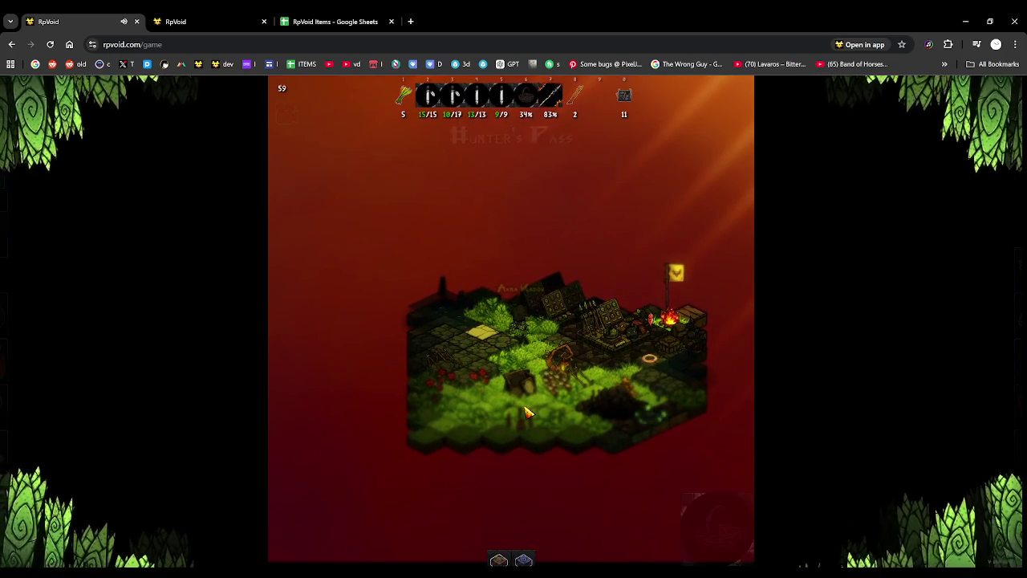
pyautogui.press('Tab')
pyautogui.press('Tab')
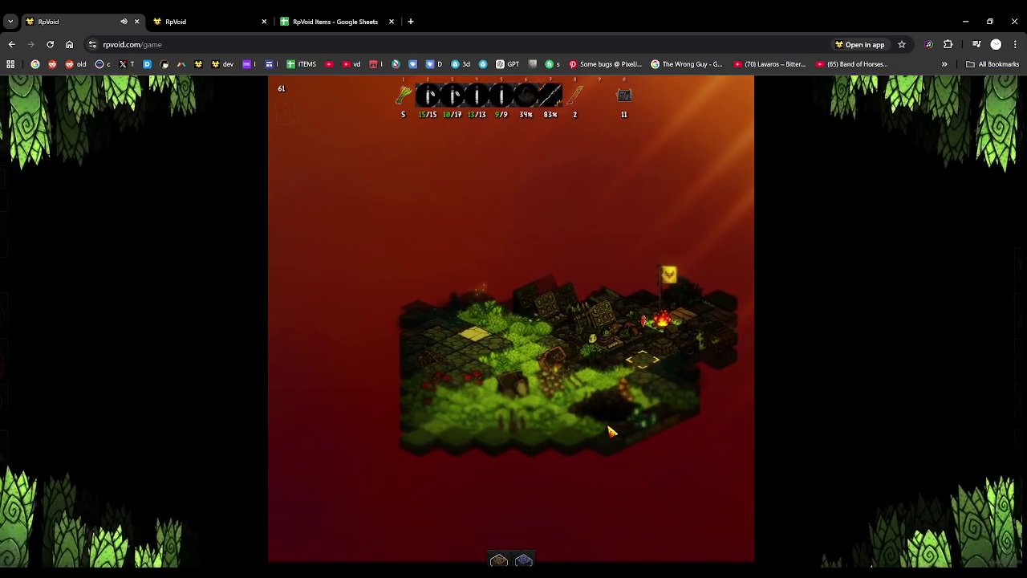
pyautogui.press('space')
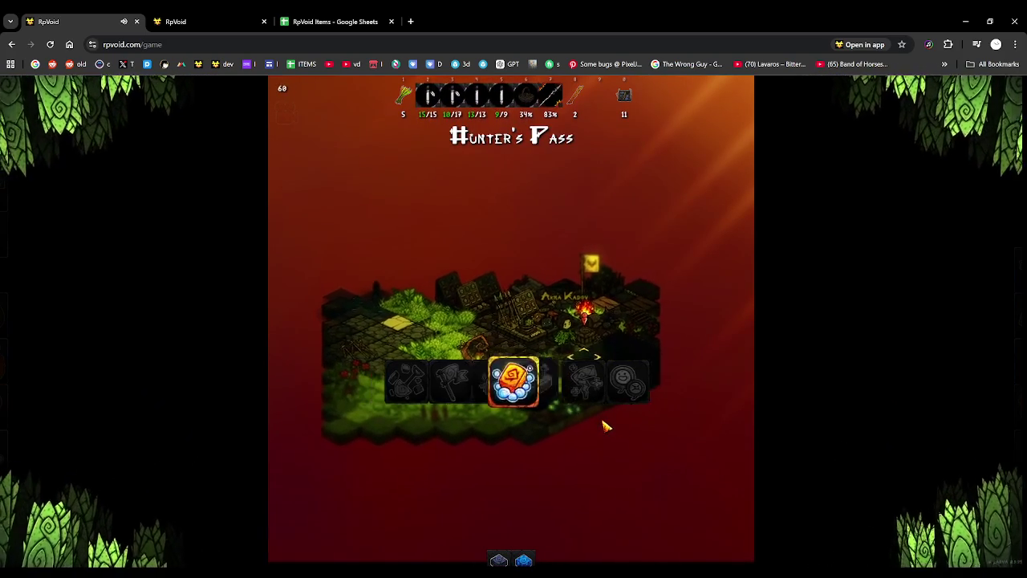
pyautogui.press('space')
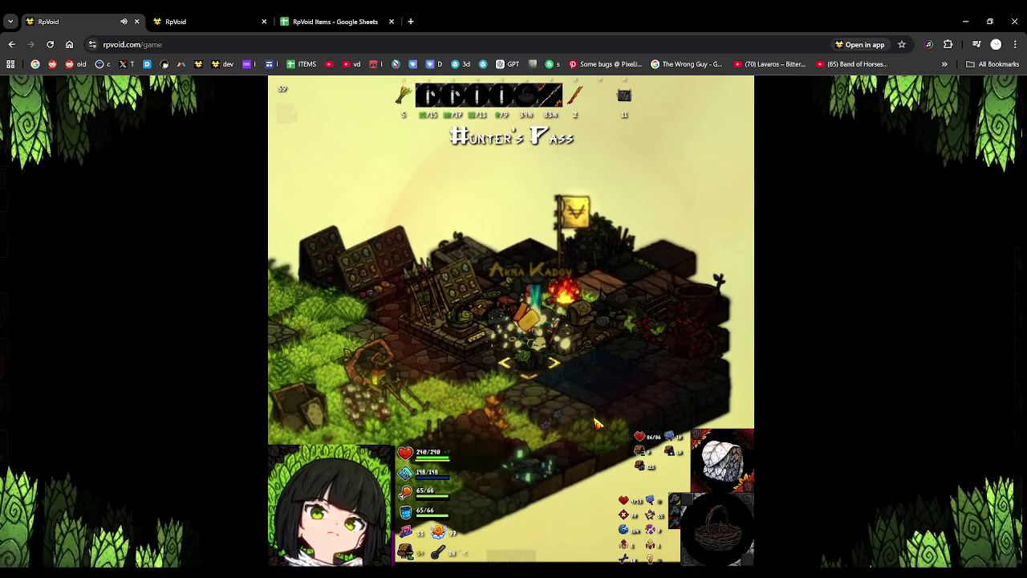
pyautogui.press('Escape')
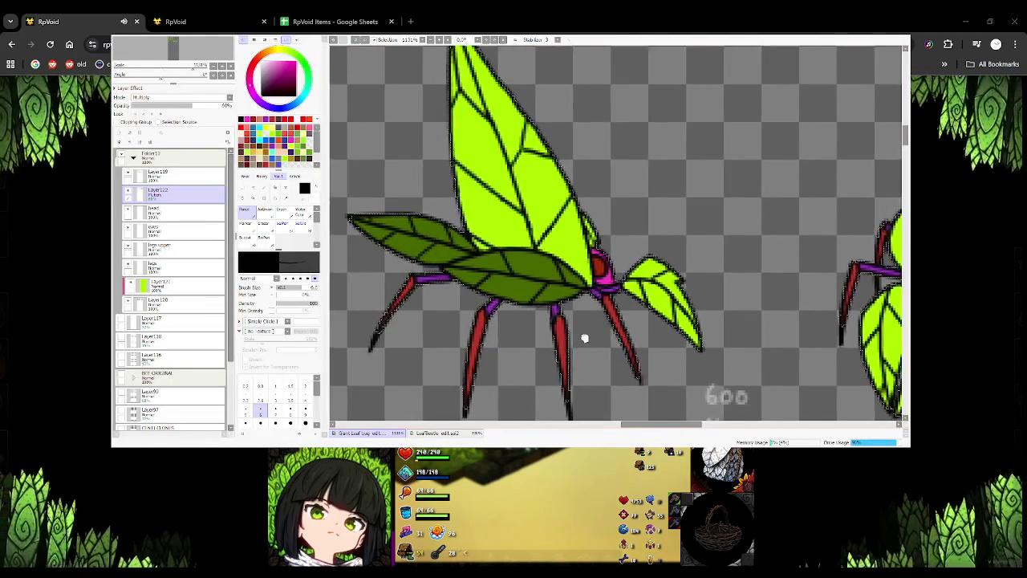
pyautogui.moveTo(532, 334); pyautogui.dragTo(615, 316)
pyautogui.moveTo(517, 299); pyautogui.dragTo(548, 269)
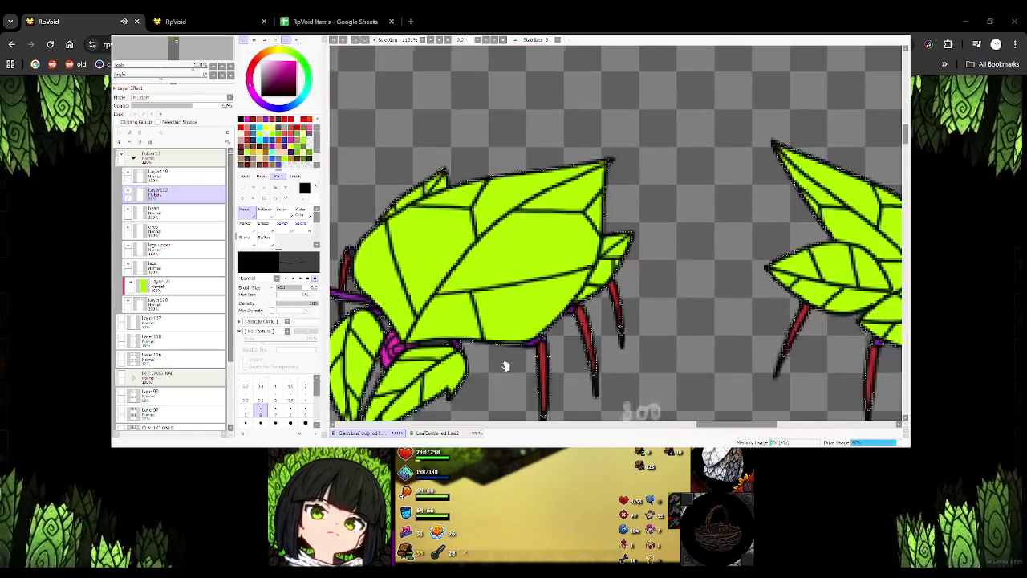
pyautogui.moveTo(552, 305); pyautogui.dragTo(567, 295)
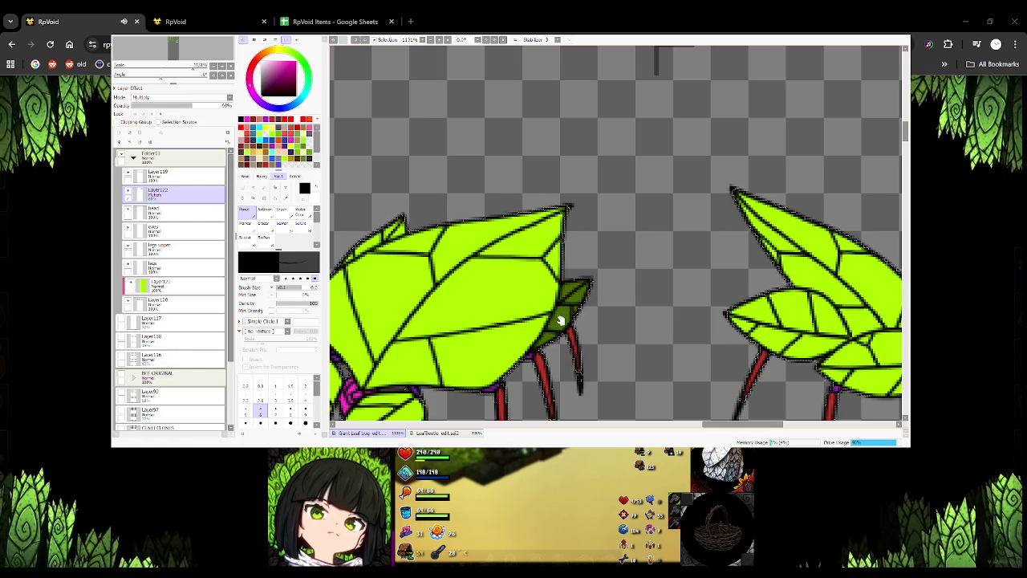
pyautogui.moveTo(562, 320); pyautogui.dragTo(593, 313)
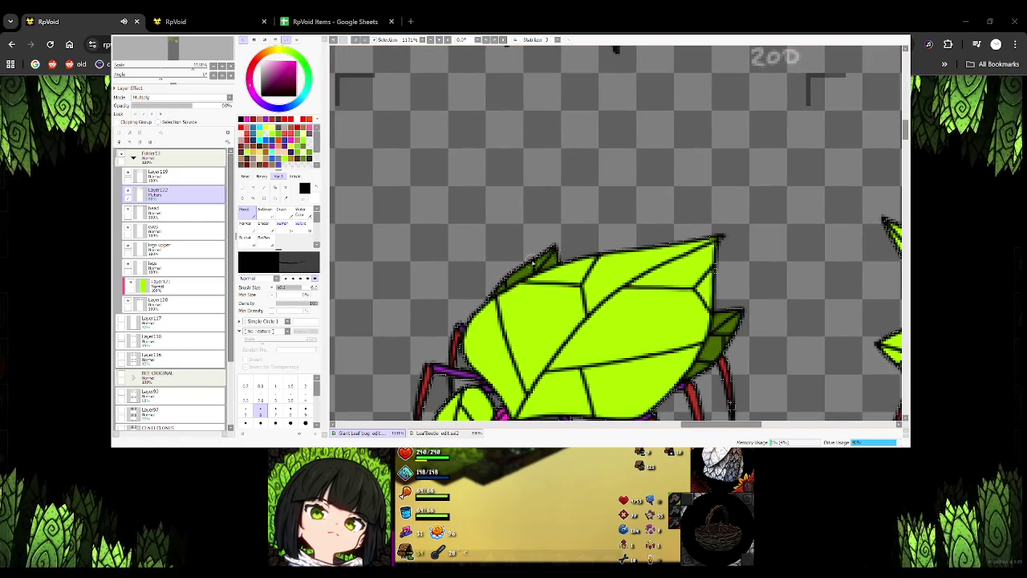
pyautogui.hscroll(3, 594, 268)
pyautogui.hscroll(2, 561, 281)
pyautogui.hscroll(2, 527, 304)
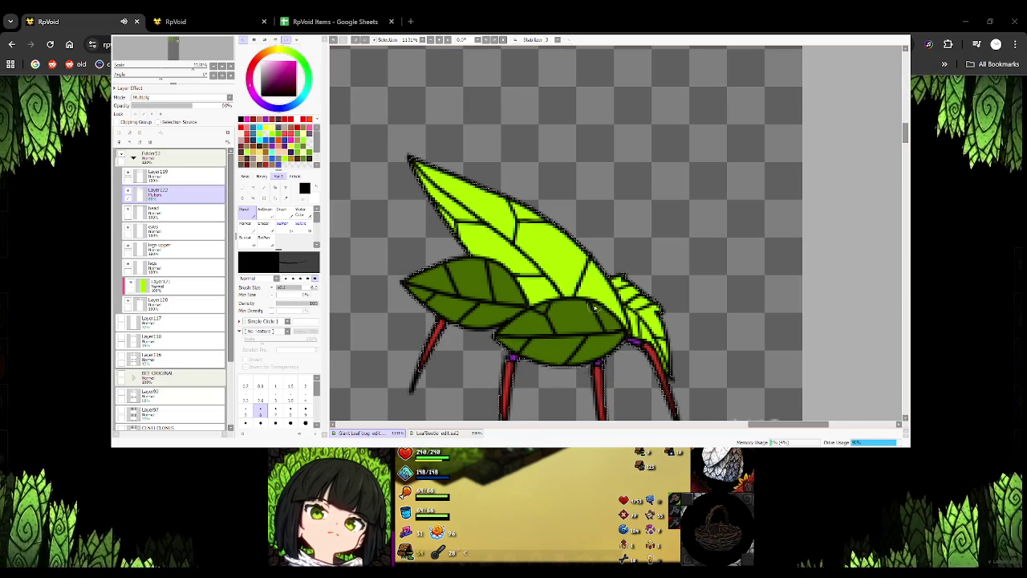
pyautogui.scroll(-3, 590, 319)
# Zoom out to the full sheet and create a new folder above Layer119
pyautogui.scroll(-3, 578, 252)
pyautogui.scroll(-3, 570, 330)
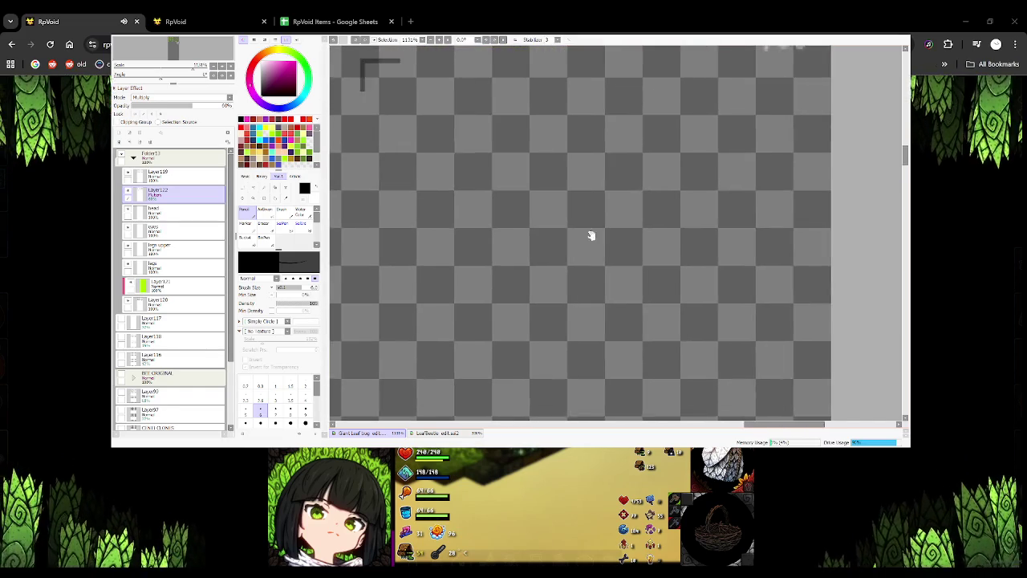
pyautogui.scroll(-3, 597, 225)
pyautogui.hscroll(-1, 557, 333)
pyautogui.scroll(5, 552, 343)
pyautogui.scroll(-3, 482, 281)
pyautogui.scroll(1, 406, 260)
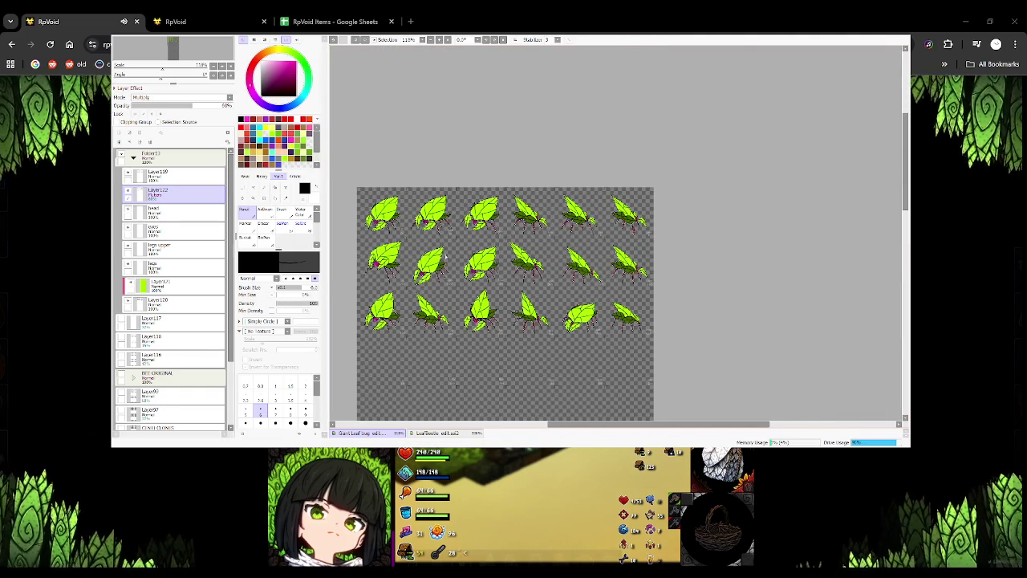
pyautogui.scroll(1, 438, 253)
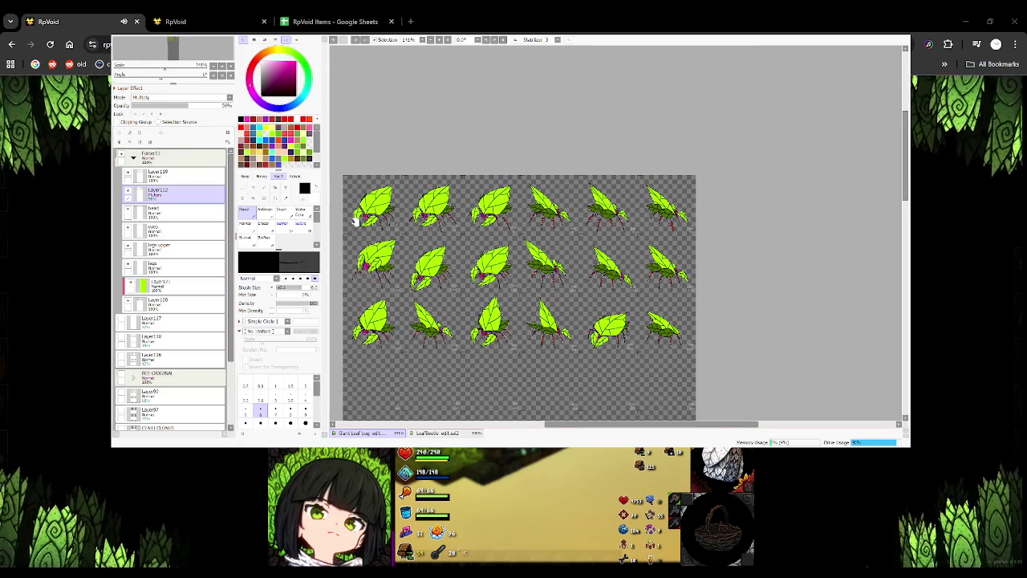
pyautogui.hscroll(-3, 333, 215)
pyautogui.click(173, 175)
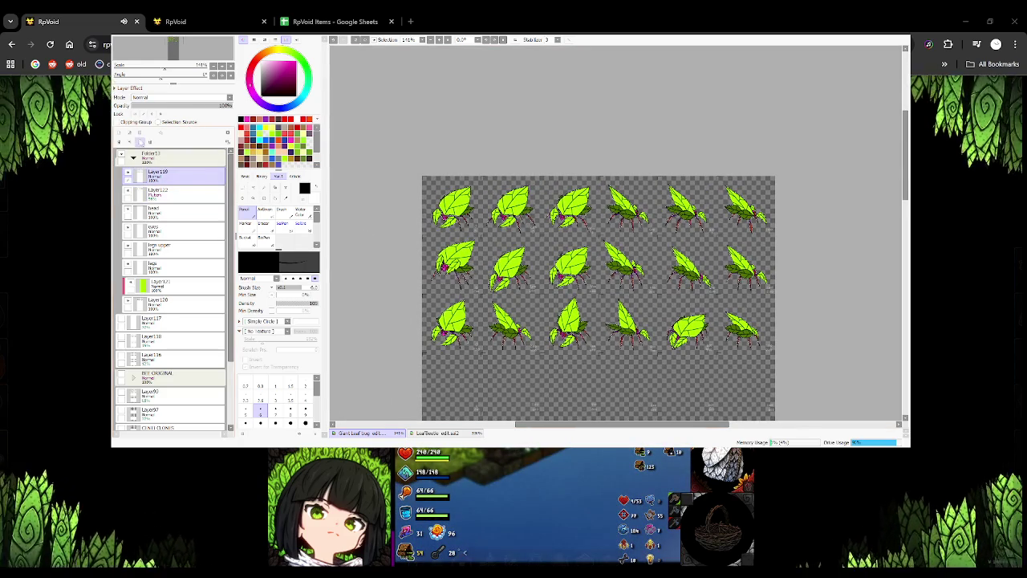
pyautogui.click(141, 135)
# Add a fresh blank layer beside Layer119 and zoom back in
pyautogui.click(177, 190)
pyautogui.hotkey('ctrl', 'z')
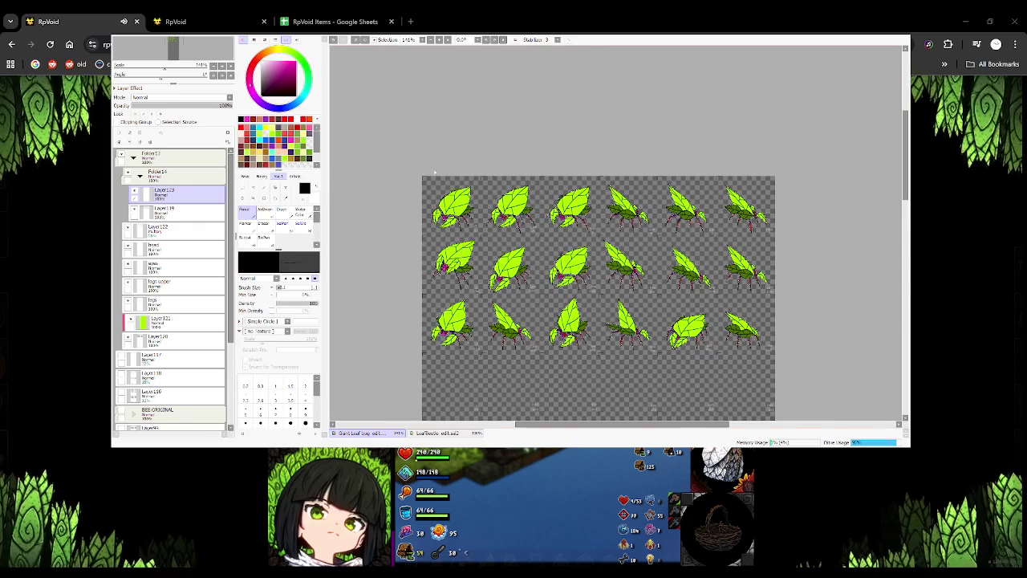
pyautogui.scroll(3, 434, 171)
pyautogui.scroll(1, 434, 170)
pyautogui.scroll(1, 435, 170)
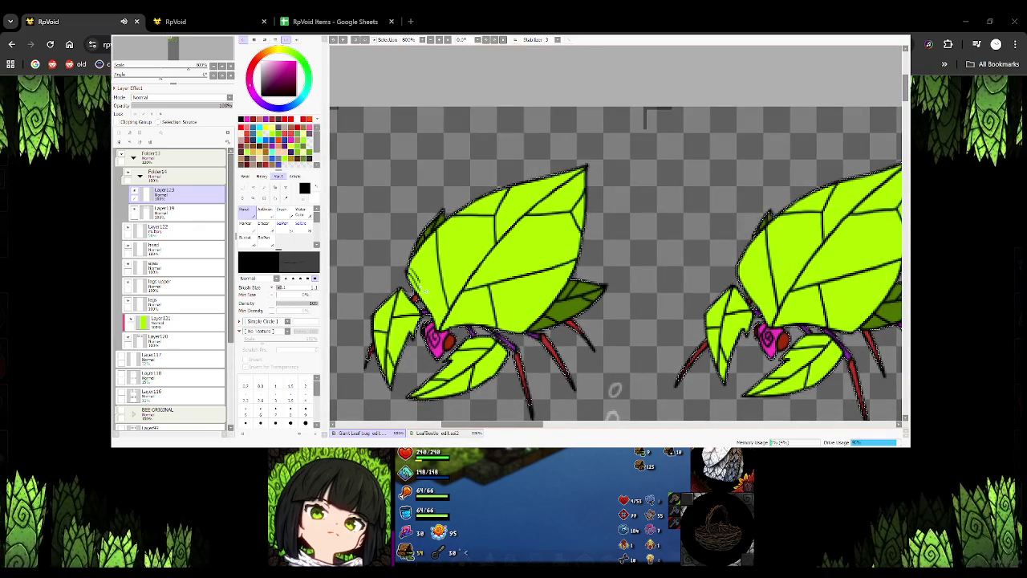
# Nudge the view of the first beetle frame, then switch back to the RpVoid game
pyautogui.moveTo(425, 290); pyautogui.dragTo(439, 260)
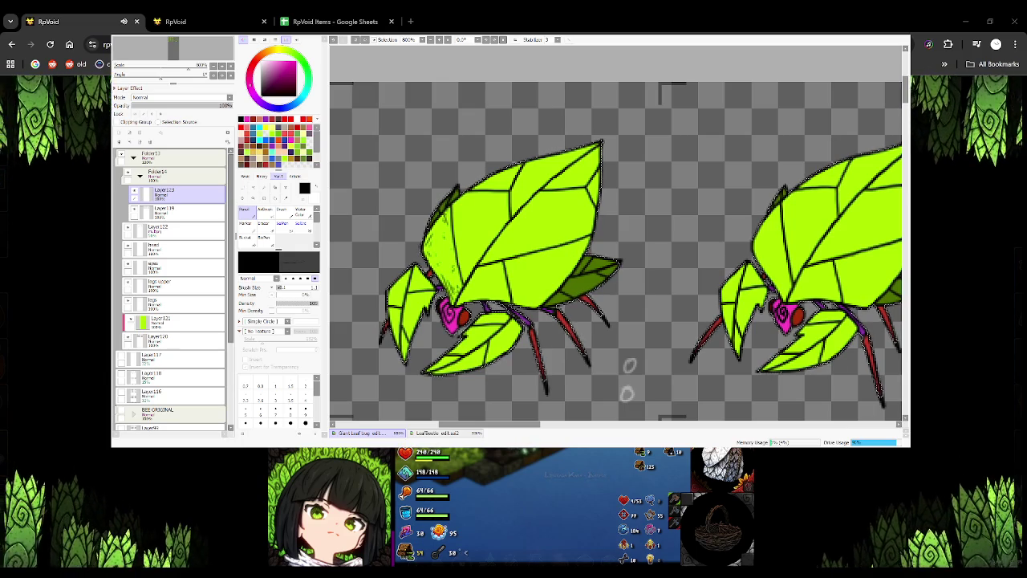
pyautogui.hotkey('alt', 'Tab')
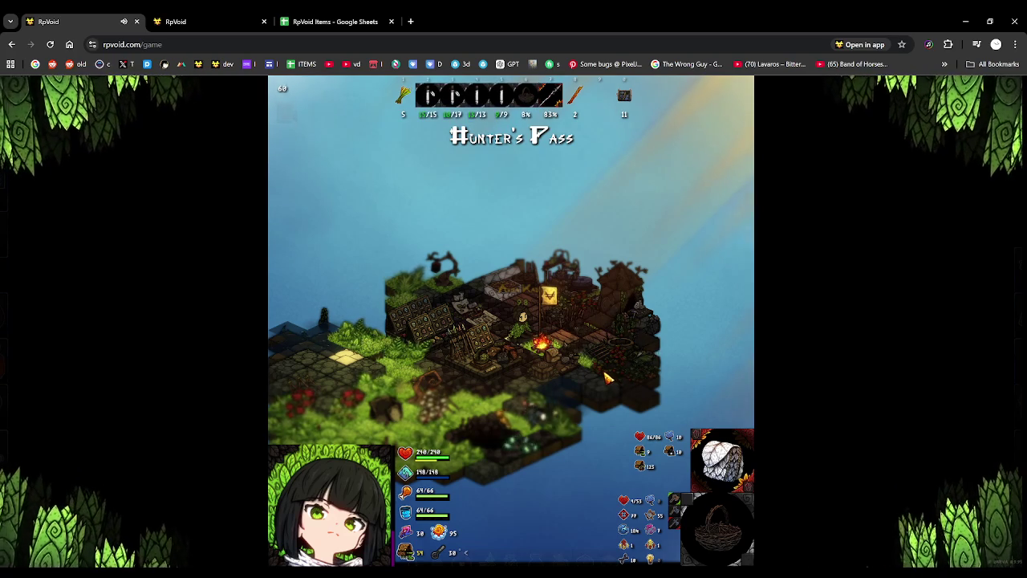
# Zoom out, rotate the island, and zoom in on the character at the camp
pyautogui.scroll(2, 608, 377)
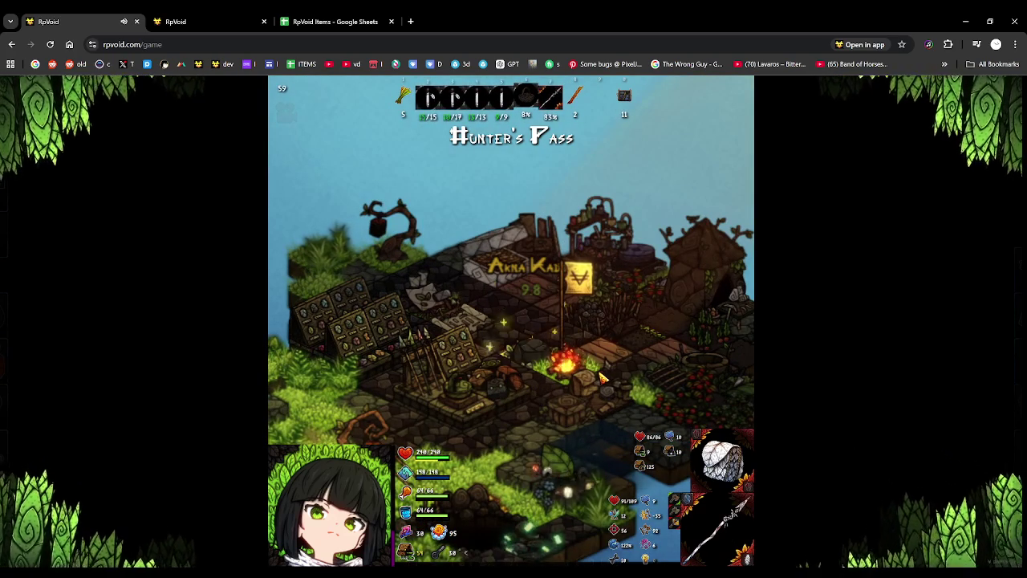
pyautogui.scroll(-3, 578, 373)
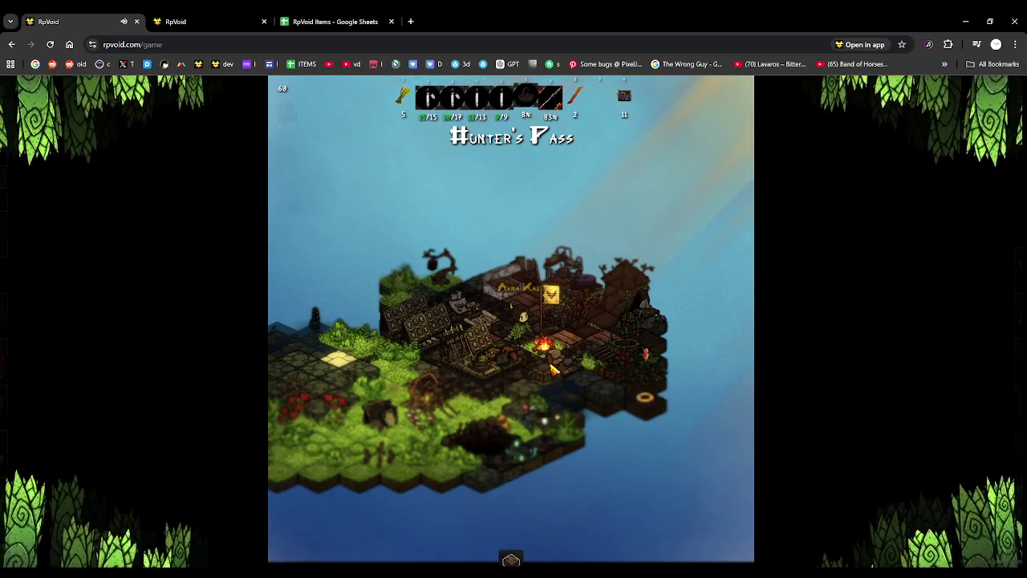
pyautogui.moveTo(562, 365); pyautogui.dragTo(610, 368)
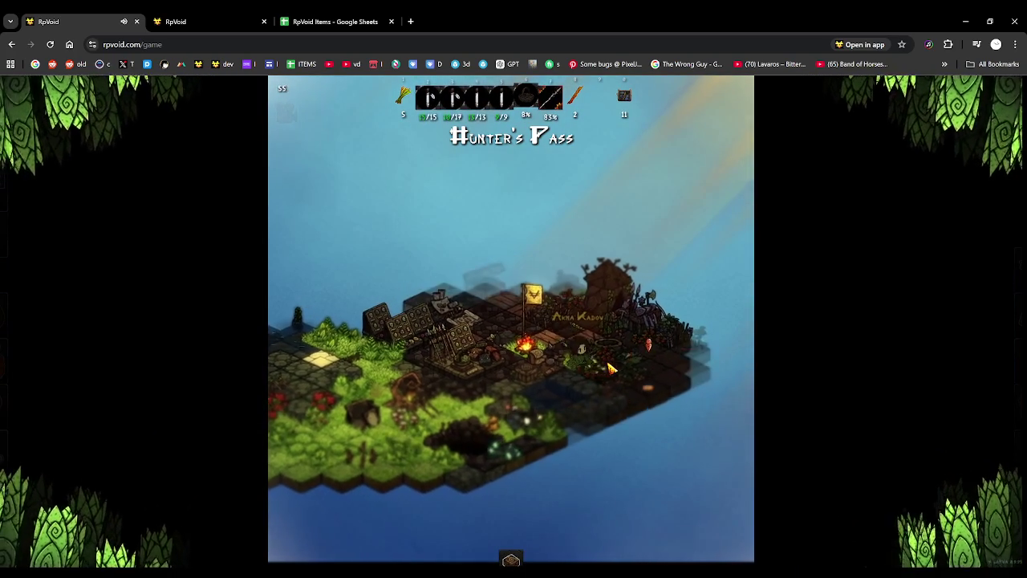
pyautogui.scroll(3, 609, 370)
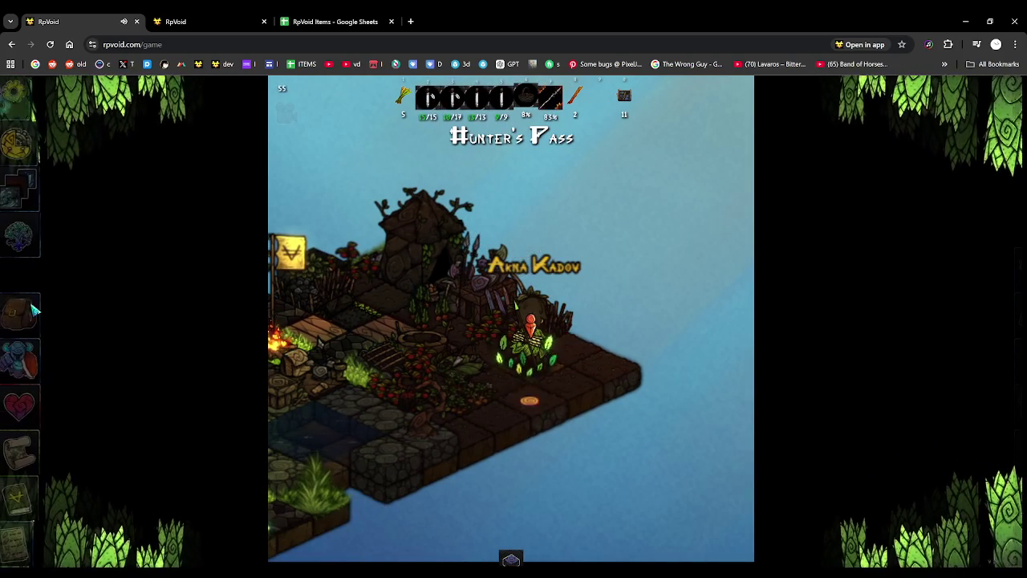
# With the bag inventory open, walk to two tiles by the camp, then close it
pyautogui.click(24, 314)
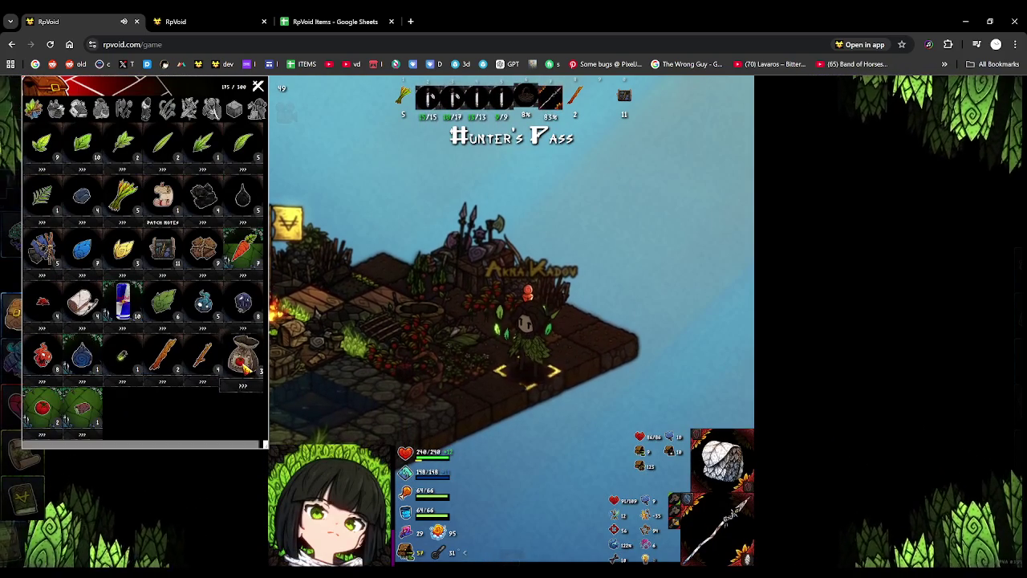
pyautogui.click(513, 414)
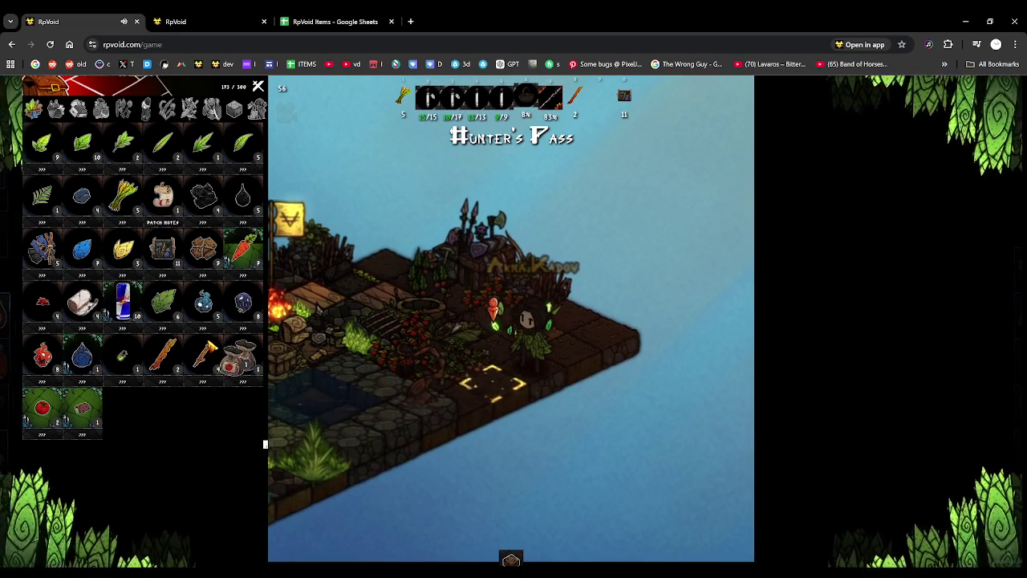
pyautogui.click(395, 381)
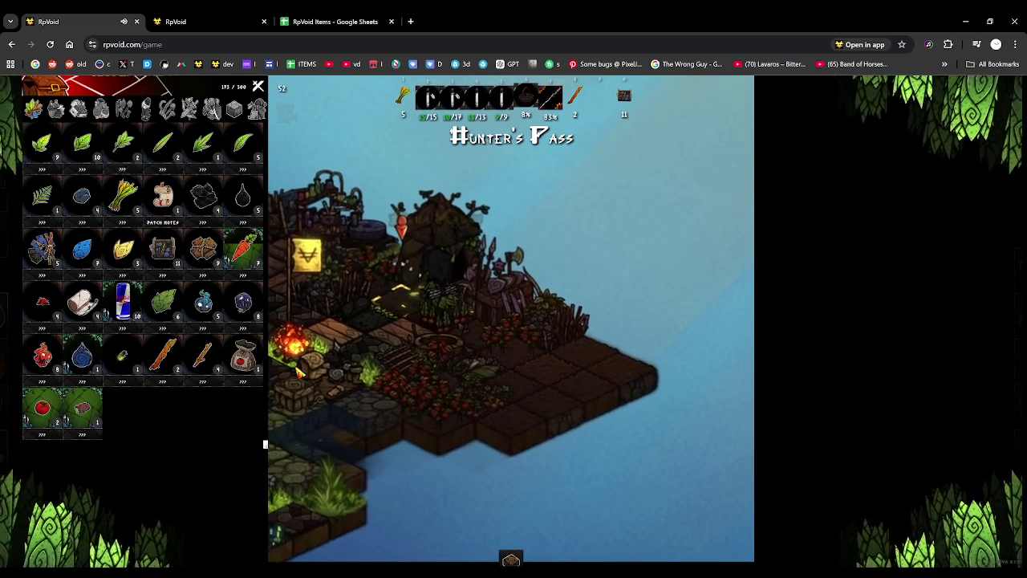
pyautogui.press('Escape')
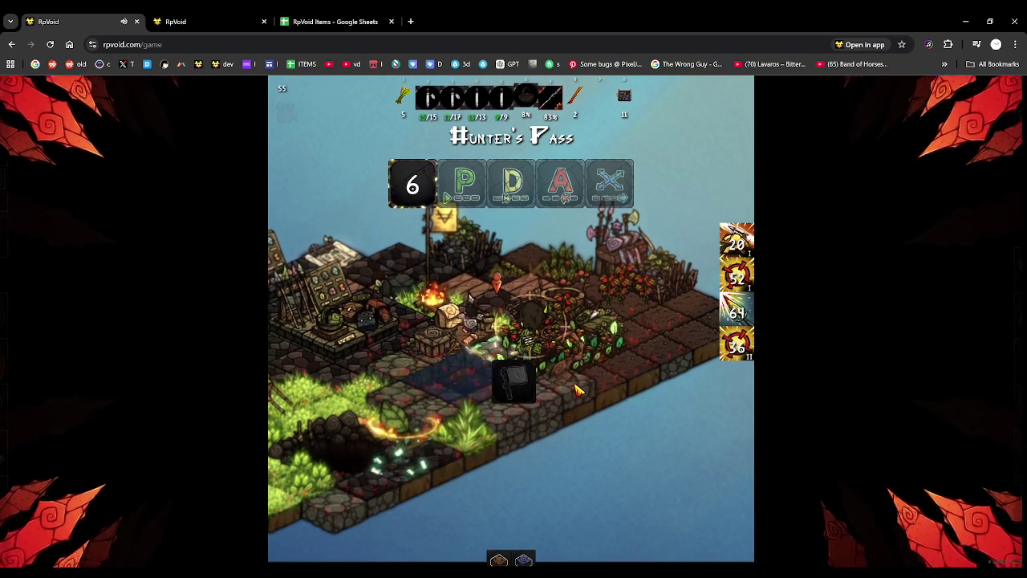
# Aim the X attack skill at an enemy tile and end the turn
pyautogui.press('x')
pyautogui.click(608, 414)
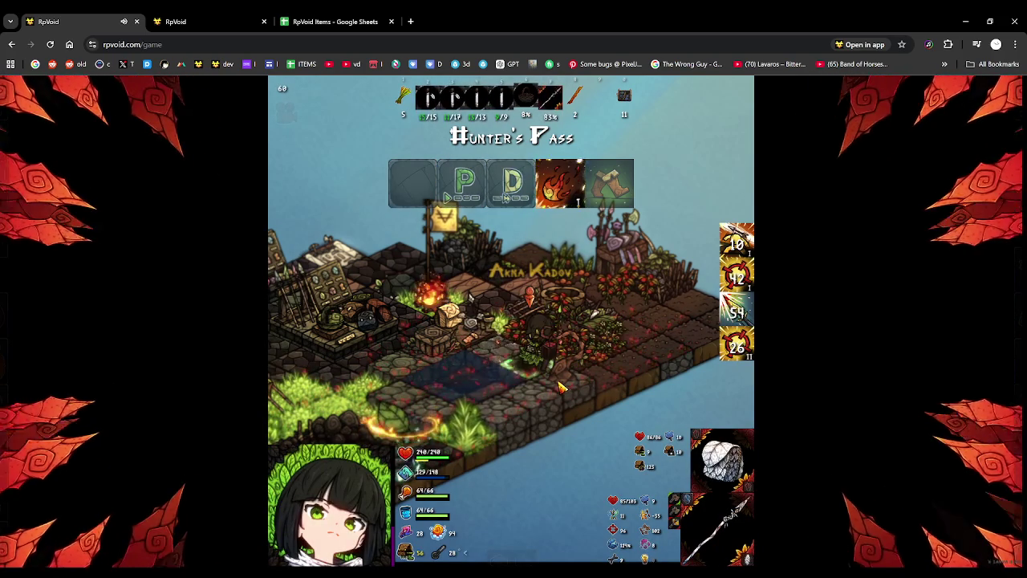
pyautogui.press('Return')
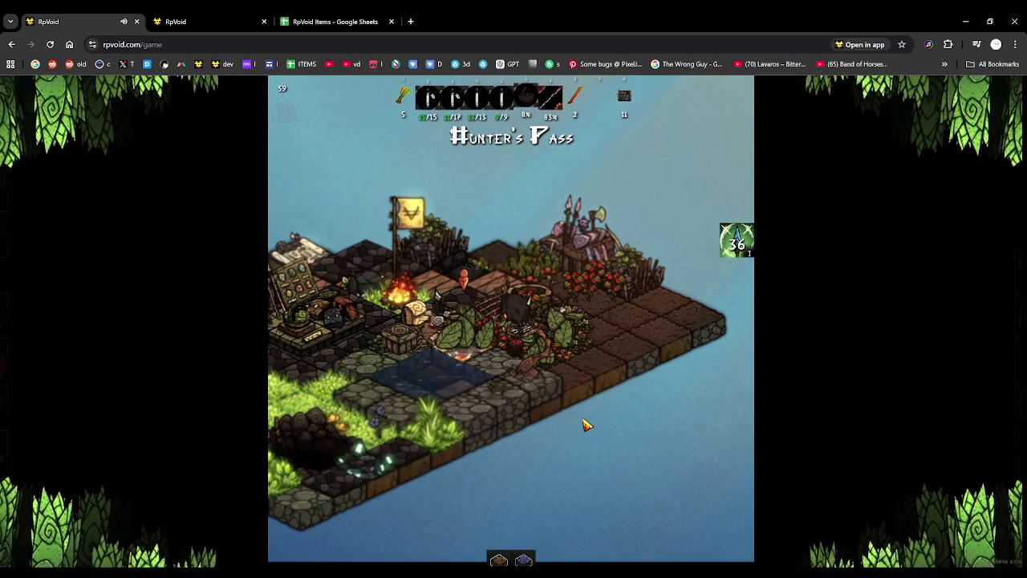
# Walk up-left toward the hut, harvest the tomato plants, and view the inventory
pyautogui.press('w')
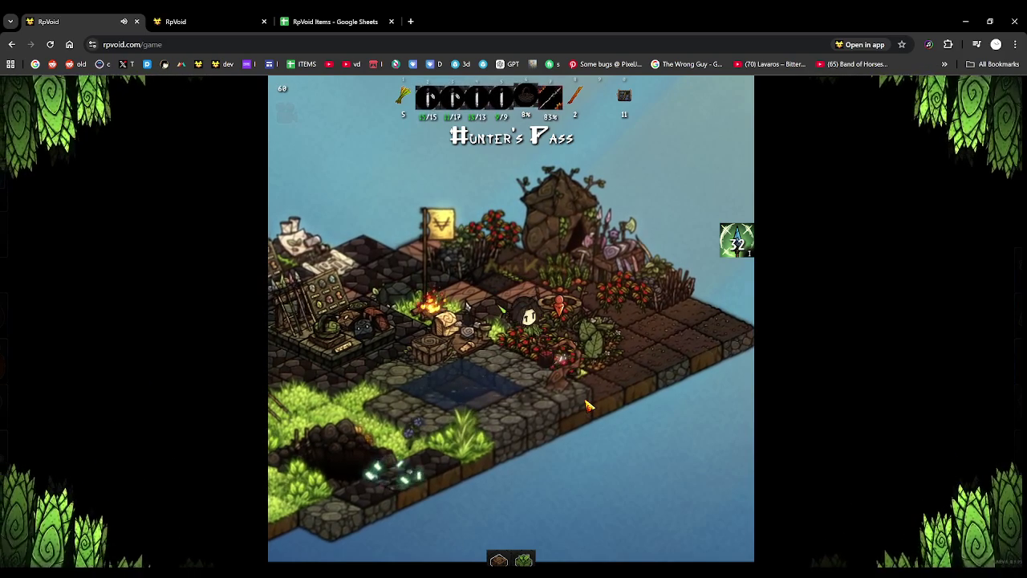
pyautogui.press('e')
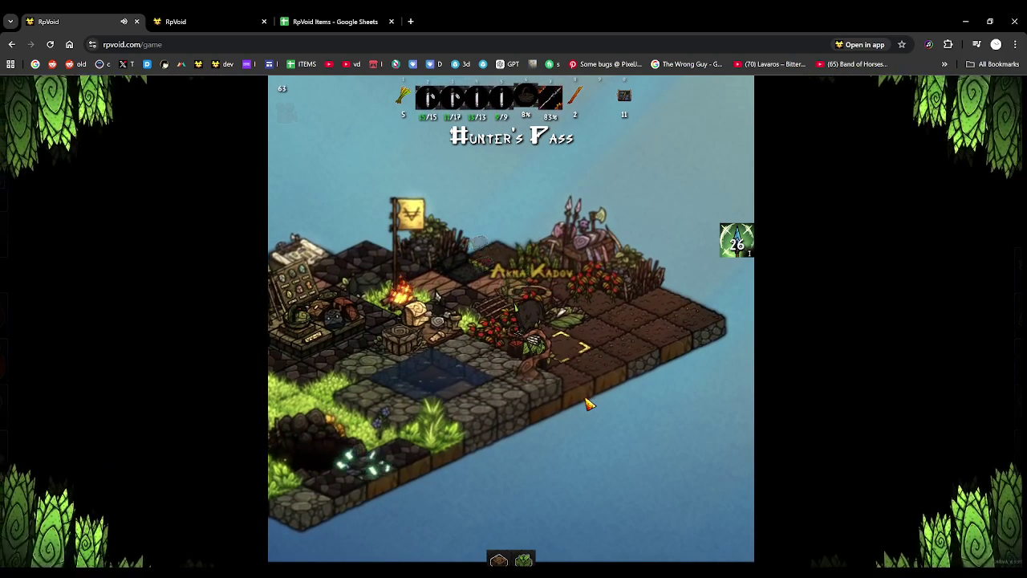
pyautogui.press('i')
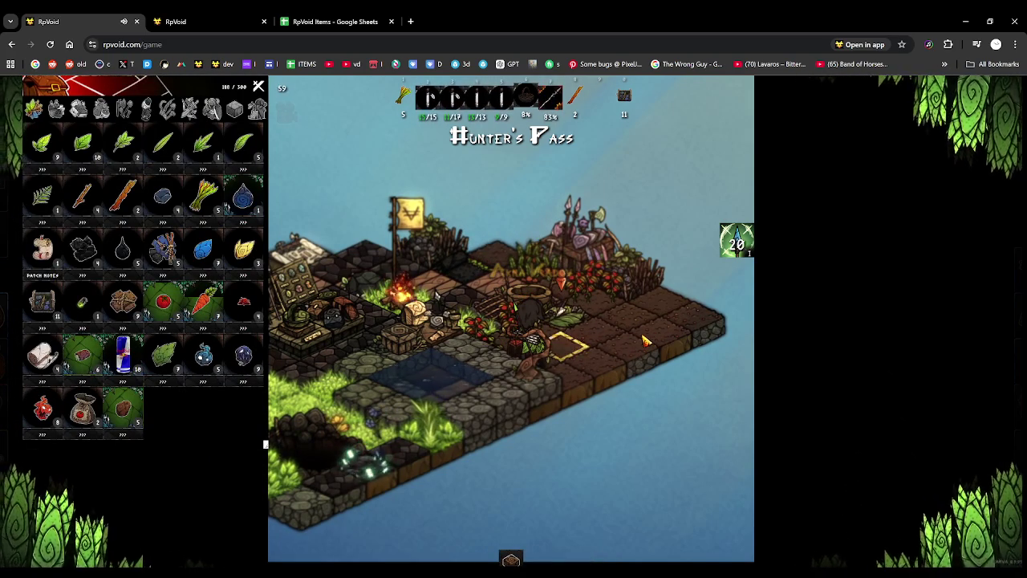
# Drag a bag item onto the map, close the inventory, and zoom out
pyautogui.moveTo(83, 409)
pyautogui.mouseDown()
pyautogui.moveTo(606, 378)
pyautogui.moveTo(592, 384)
pyautogui.mouseUp()
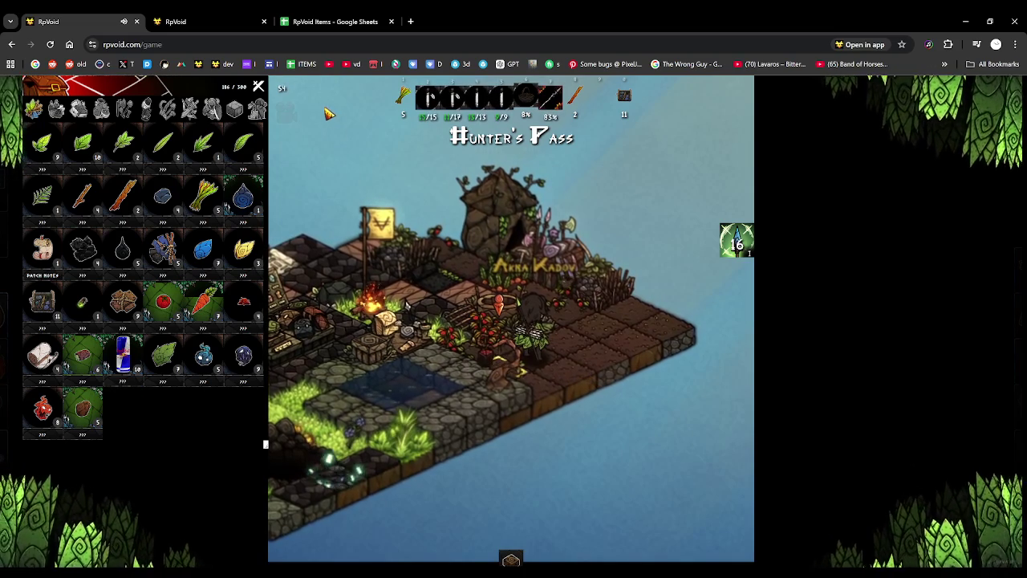
pyautogui.press('Escape')
pyautogui.scroll(-2, 572, 316)
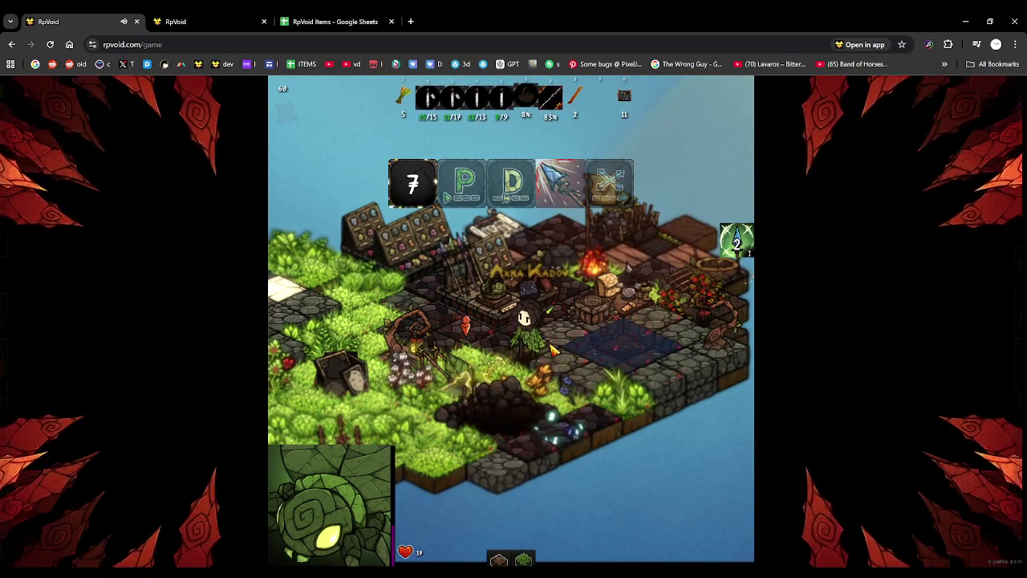
# Finish the fight with the A spear attack, then return to the beetle sprite sheet
pyautogui.press('a')
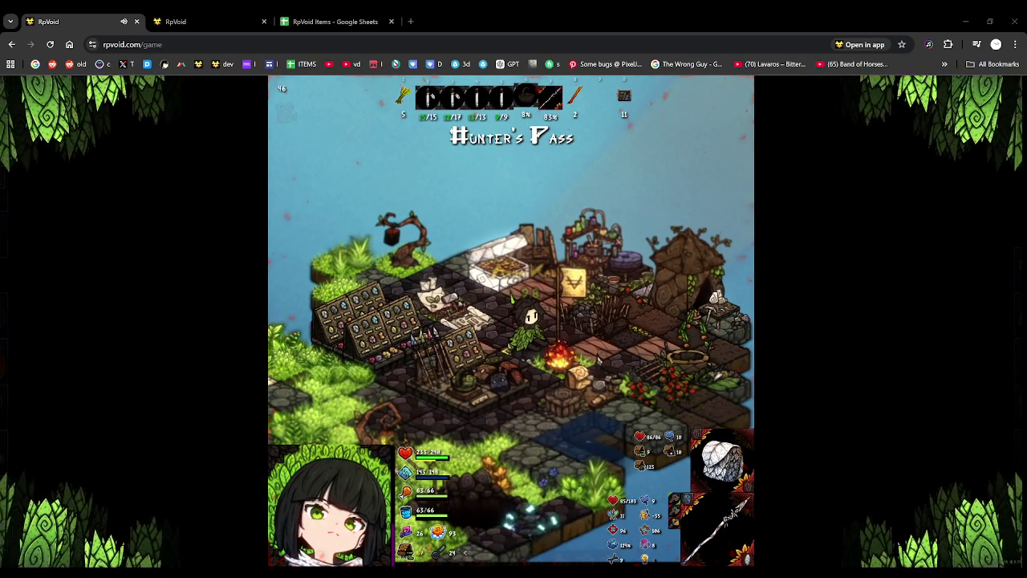
pyautogui.hotkey('alt', 'Tab')
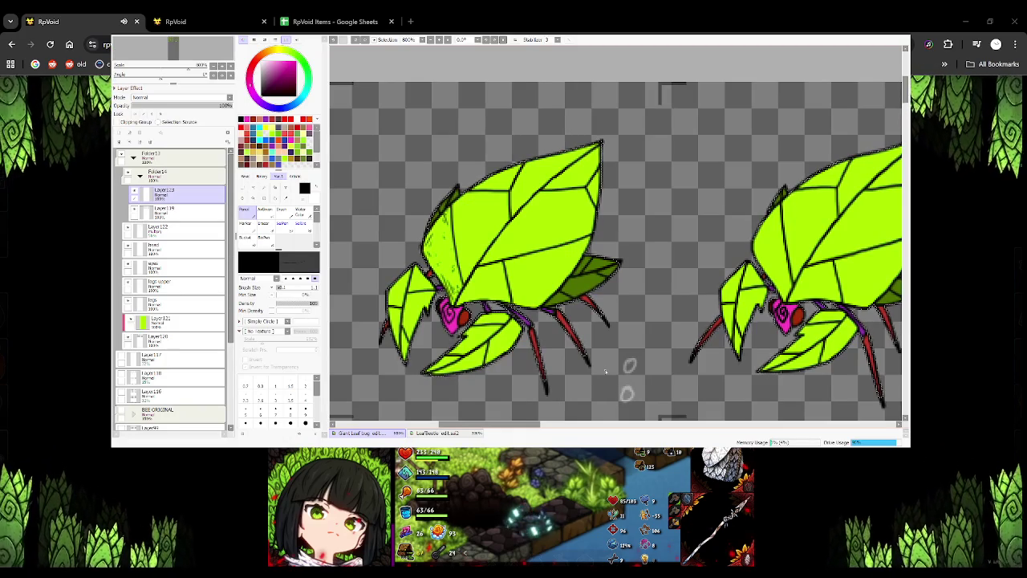
# Zoom and pan the canvas across frame 0's leaf panels while hatching them
pyautogui.scroll(-1, 545, 305)
pyautogui.scroll(-1, 482, 236)
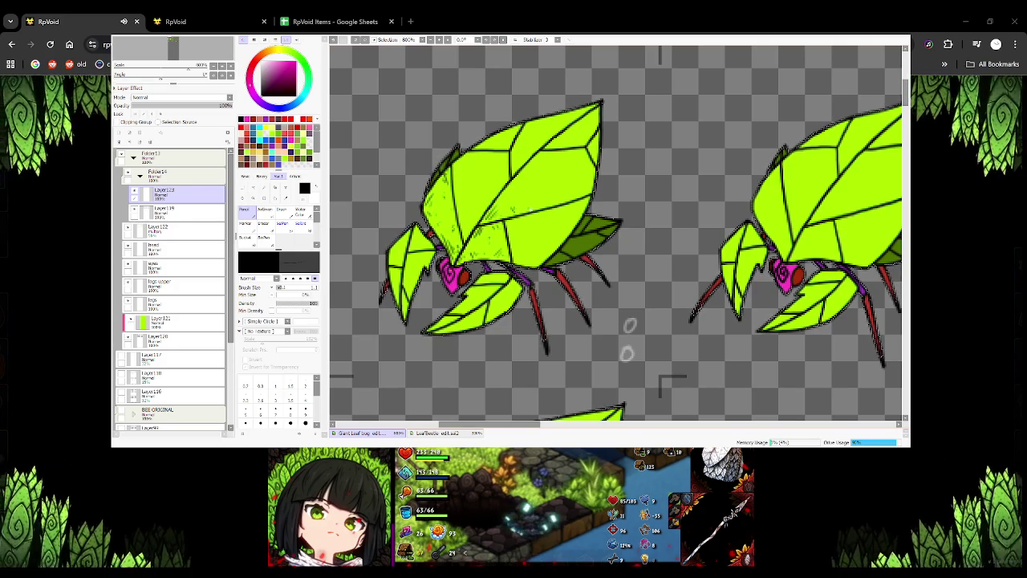
pyautogui.moveTo(555, 222); pyautogui.dragTo(528, 281)
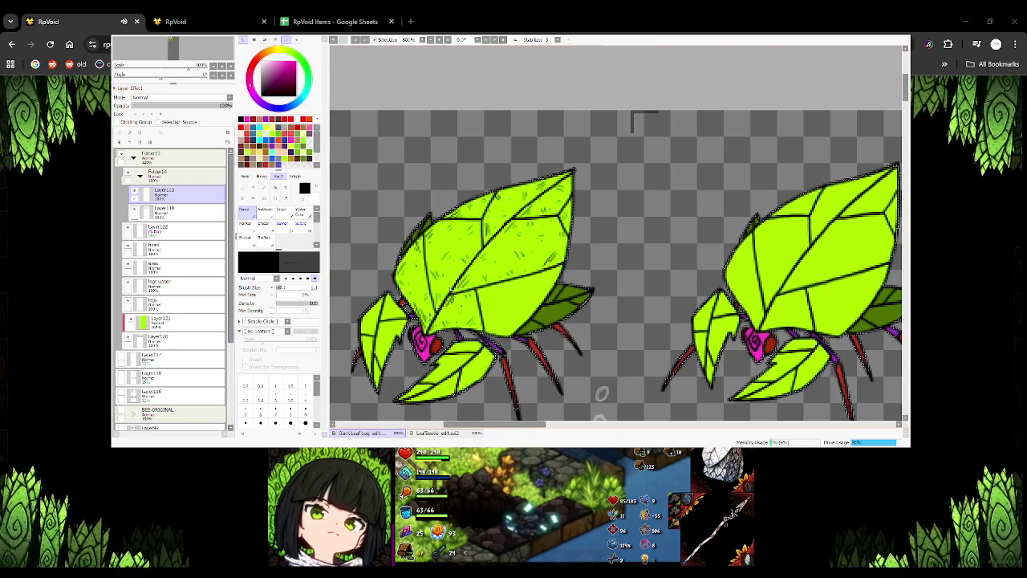
pyautogui.moveTo(613, 218); pyautogui.dragTo(544, 257)
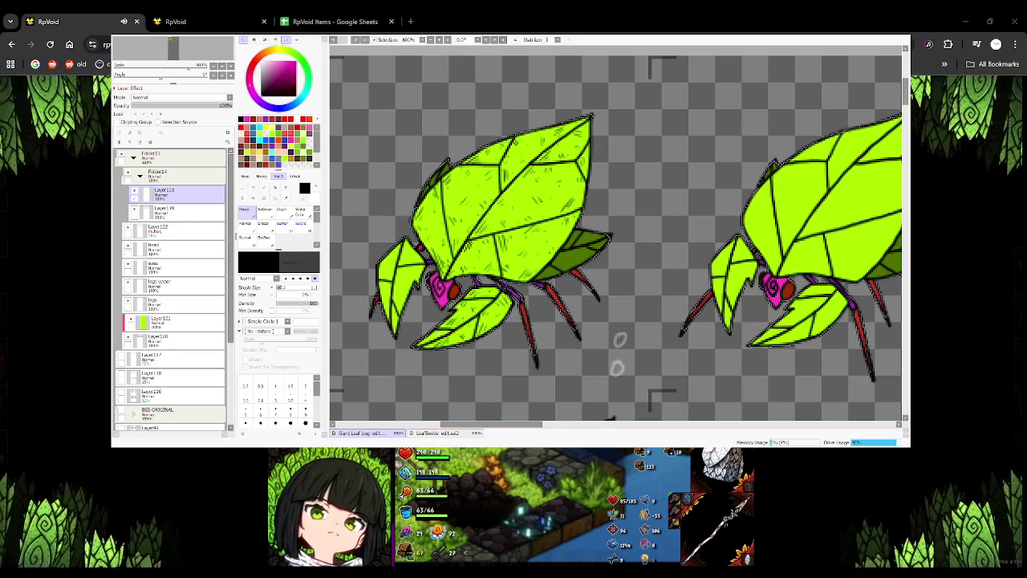
pyautogui.hscroll(-2, 615, 241)
pyautogui.scroll(1, 615, 241)
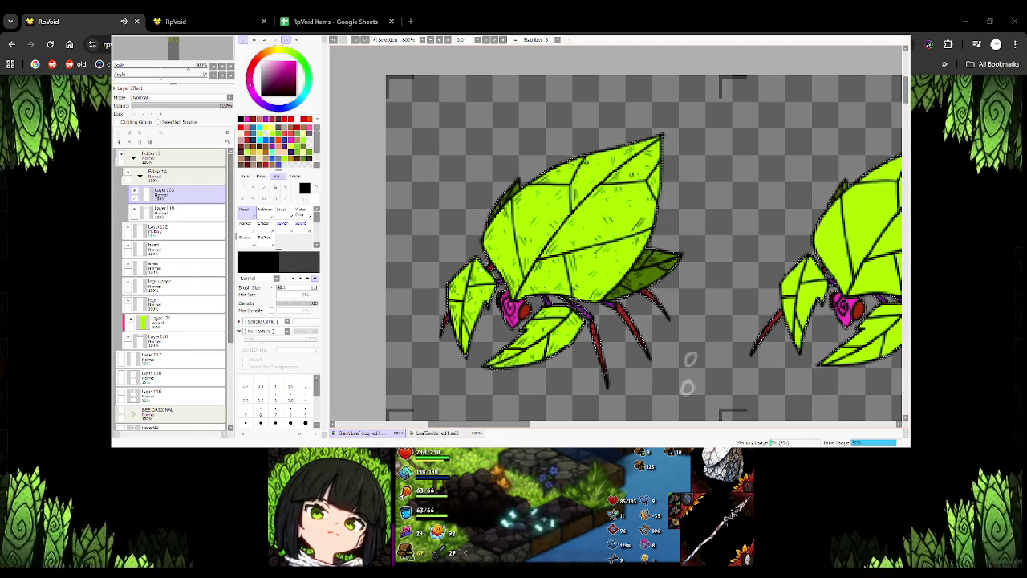
# Bring frame 200 into view and hatch its leaf with four short dark pen strokes
pyautogui.scroll(-2, 718, 249)
pyautogui.scroll(-2, 718, 249)
pyautogui.scroll(2, 718, 249)
pyautogui.scroll(2, 718, 249)
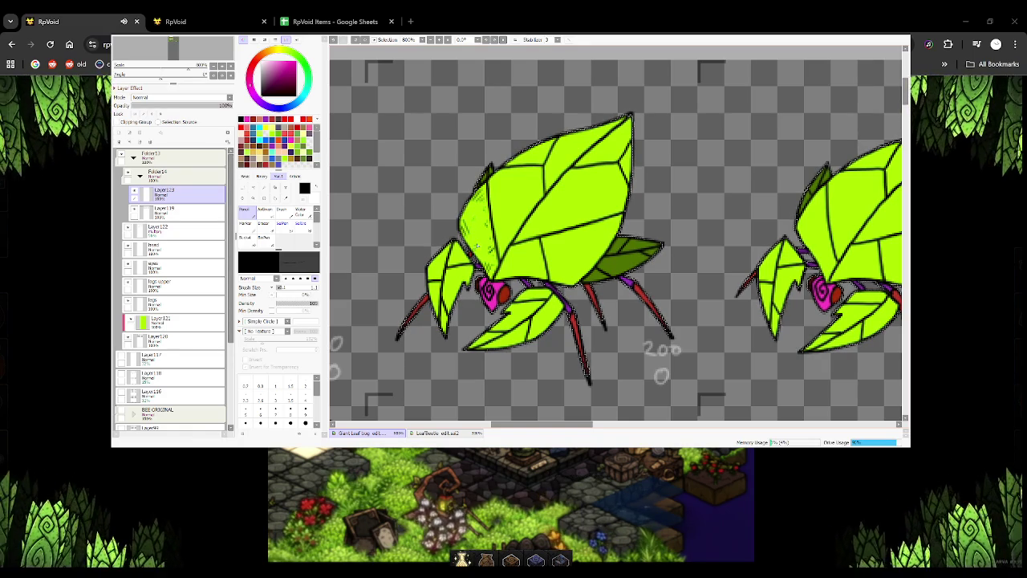
pyautogui.moveTo(478, 240); pyautogui.dragTo(498, 205)
pyautogui.moveTo(501, 252); pyautogui.dragTo(512, 228)
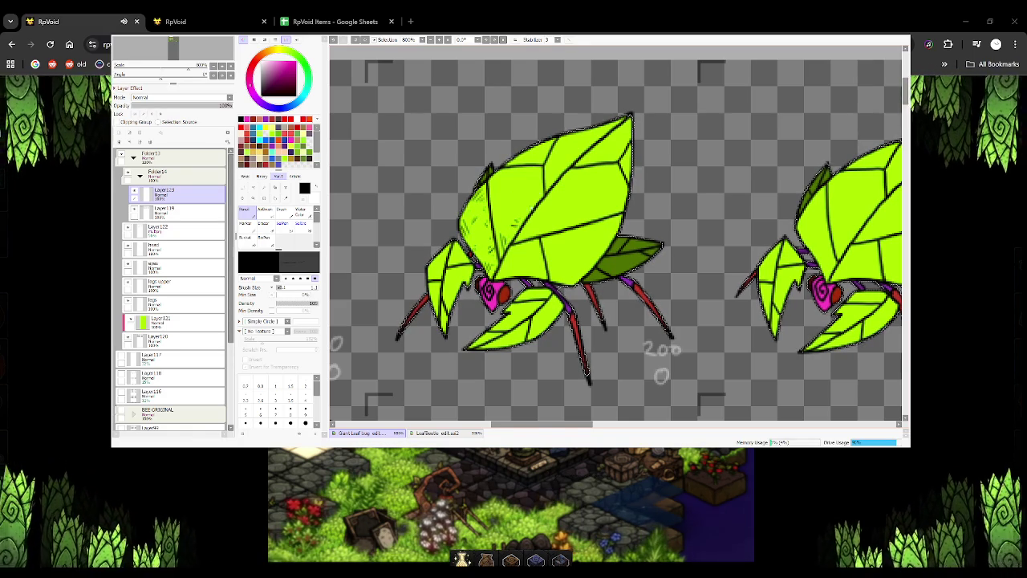
pyautogui.moveTo(544, 175); pyautogui.dragTo(538, 184)
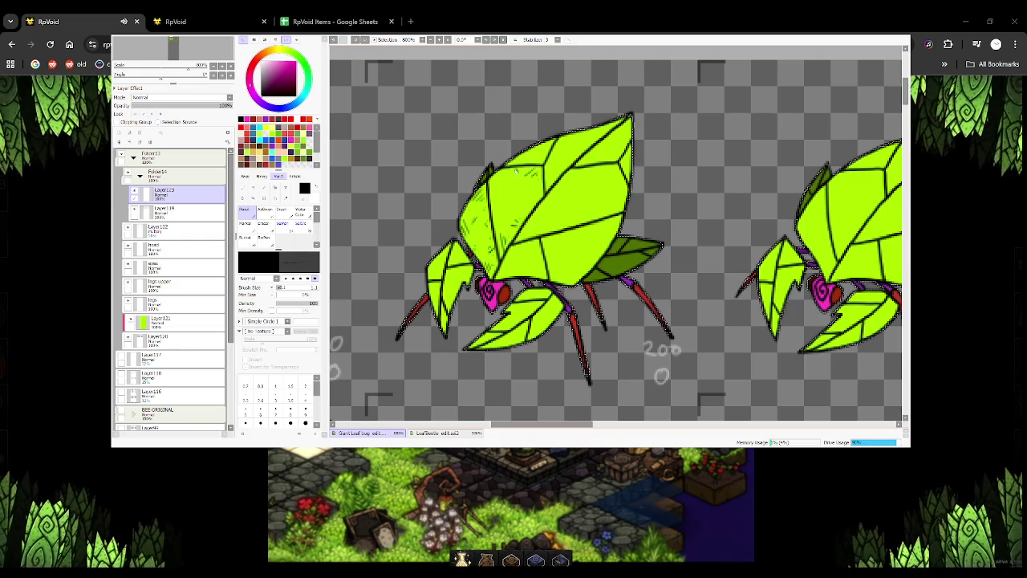
pyautogui.moveTo(520, 198); pyautogui.dragTo(490, 228)
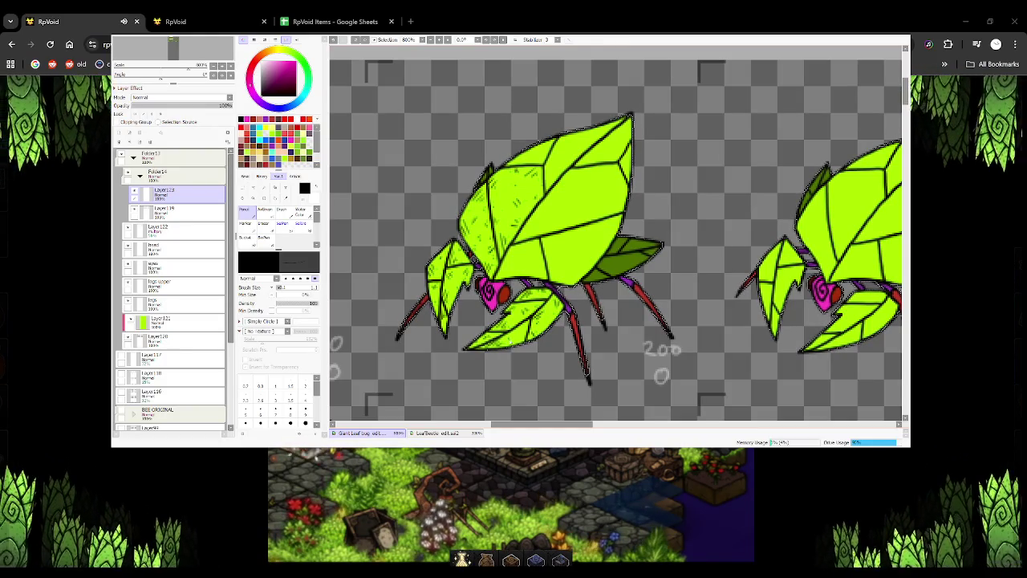
pyautogui.scroll(-2, 618, 240)
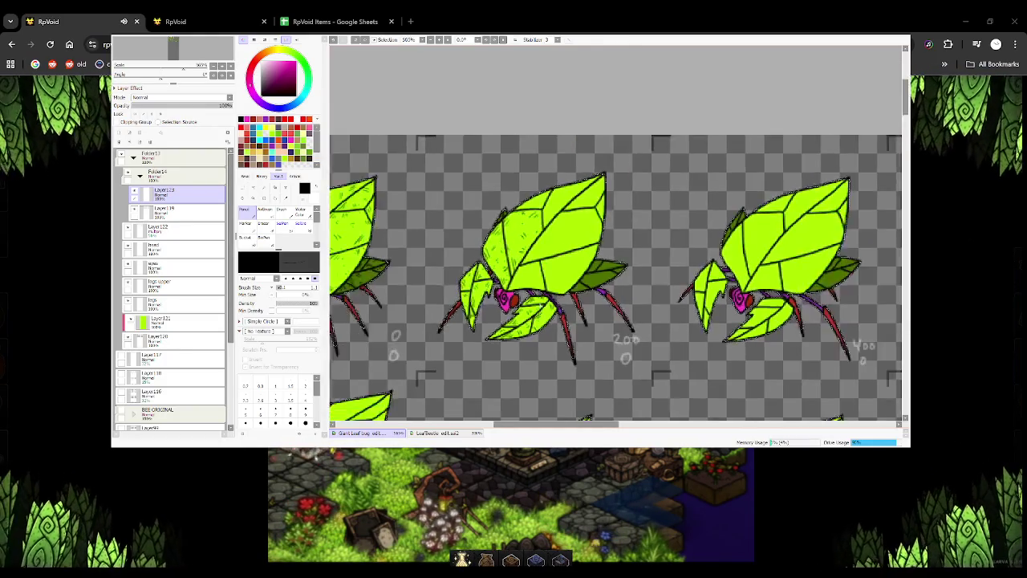
pyautogui.scroll(-3, 618, 241)
pyautogui.scroll(-1, 626, 337)
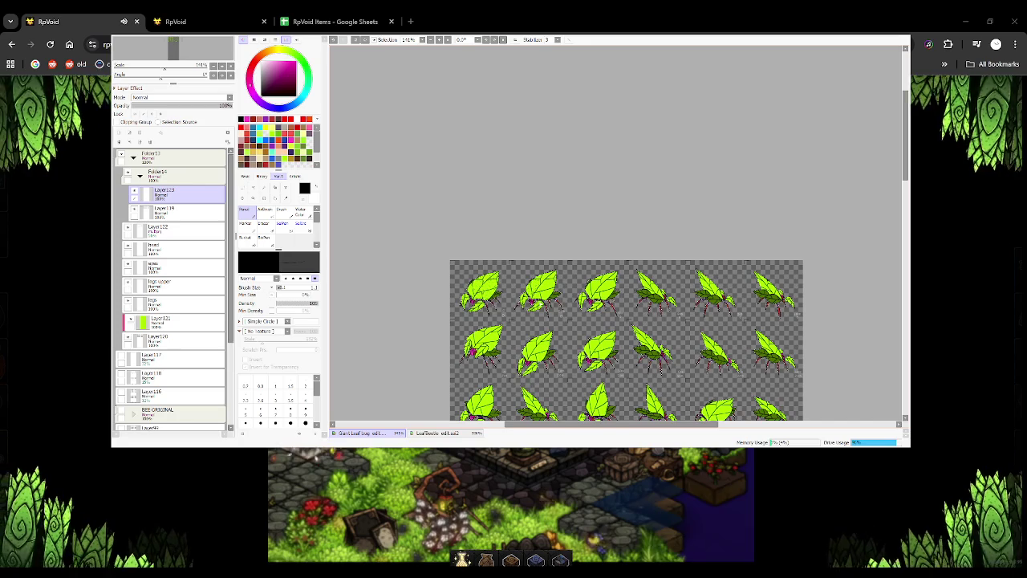
pyautogui.scroll(1, 548, 299)
pyautogui.scroll(2, 548, 298)
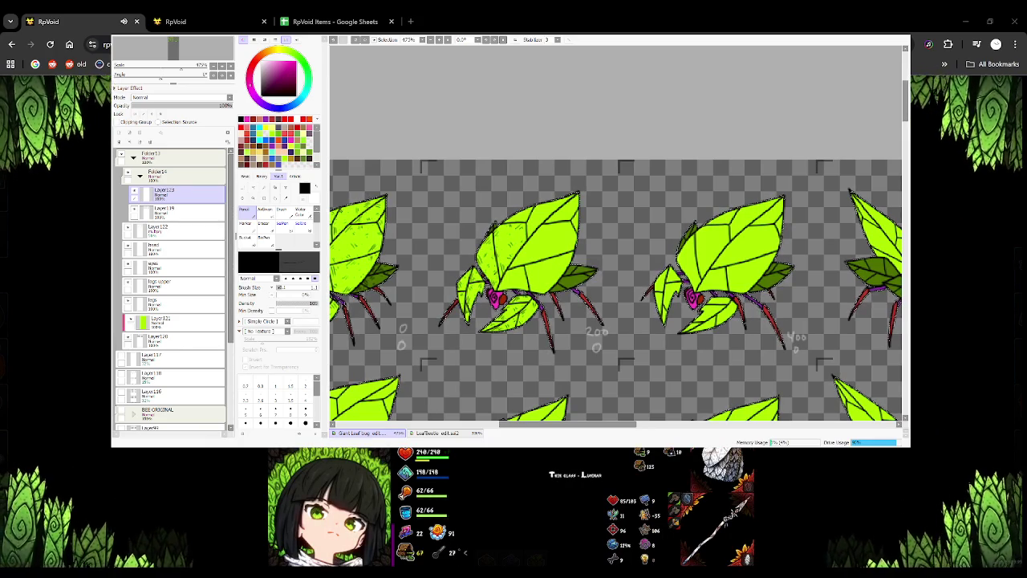
# Finish hatching frame 200's wings, then start hatching the large green leaf of frame 400
pyautogui.scroll(1, 412, 270)
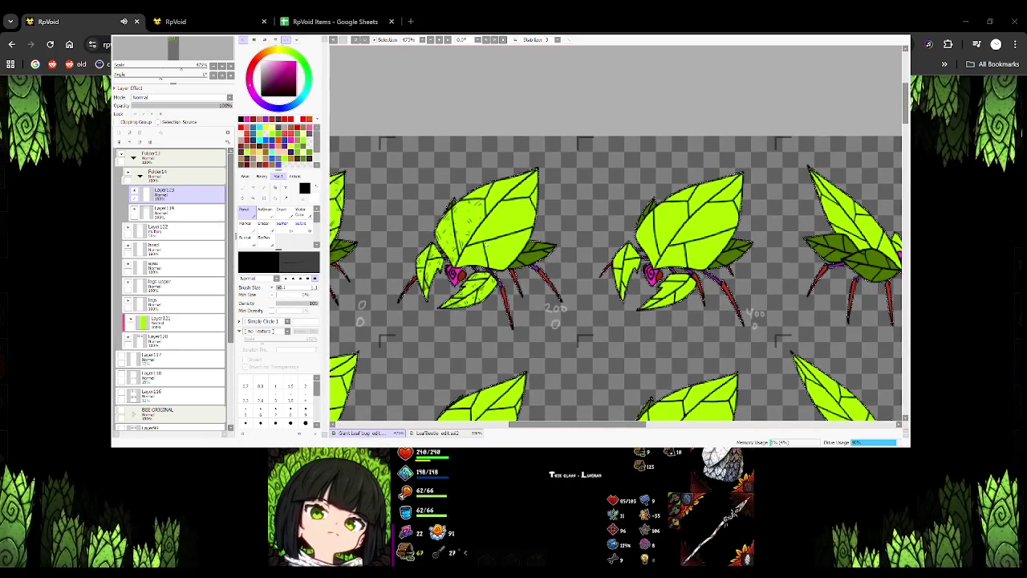
pyautogui.scroll(1, 412, 270)
pyautogui.scroll(2, 491, 251)
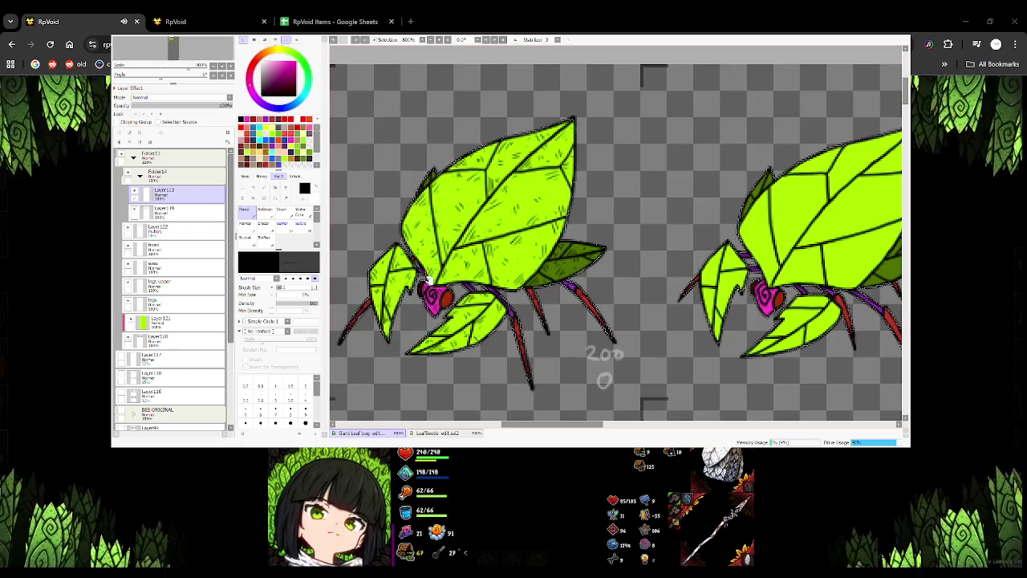
pyautogui.moveTo(383, 252); pyautogui.dragTo(440, 279)
pyautogui.moveTo(669, 288)
pyautogui.mouseDown()
pyautogui.moveTo(478, 231)
pyautogui.moveTo(393, 292)
pyautogui.mouseUp()
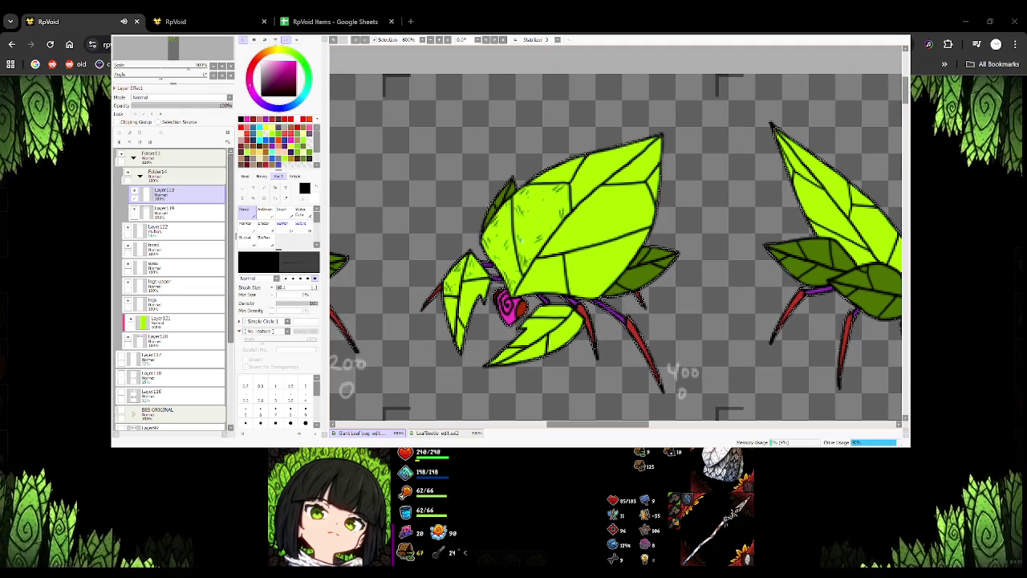
pyautogui.moveTo(538, 234); pyautogui.dragTo(514, 241)
# Add longer hatch strokes down and across frame 400's large lime leaf
pyautogui.moveTo(553, 192)
pyautogui.mouseDown()
pyautogui.moveTo(530, 211)
pyautogui.moveTo(534, 250)
pyautogui.moveTo(557, 257)
pyautogui.mouseUp()
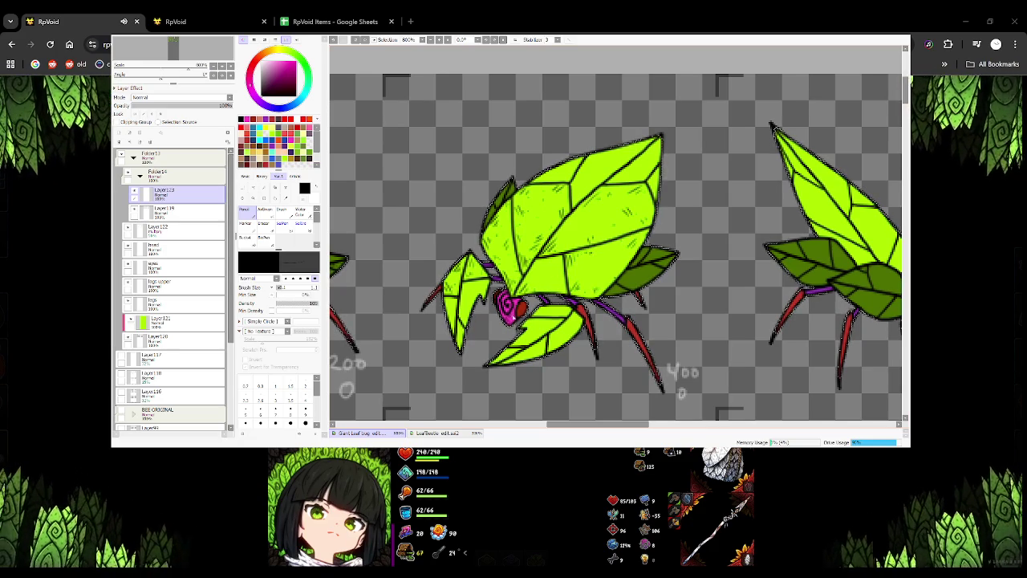
pyautogui.moveTo(540, 232); pyautogui.dragTo(450, 294)
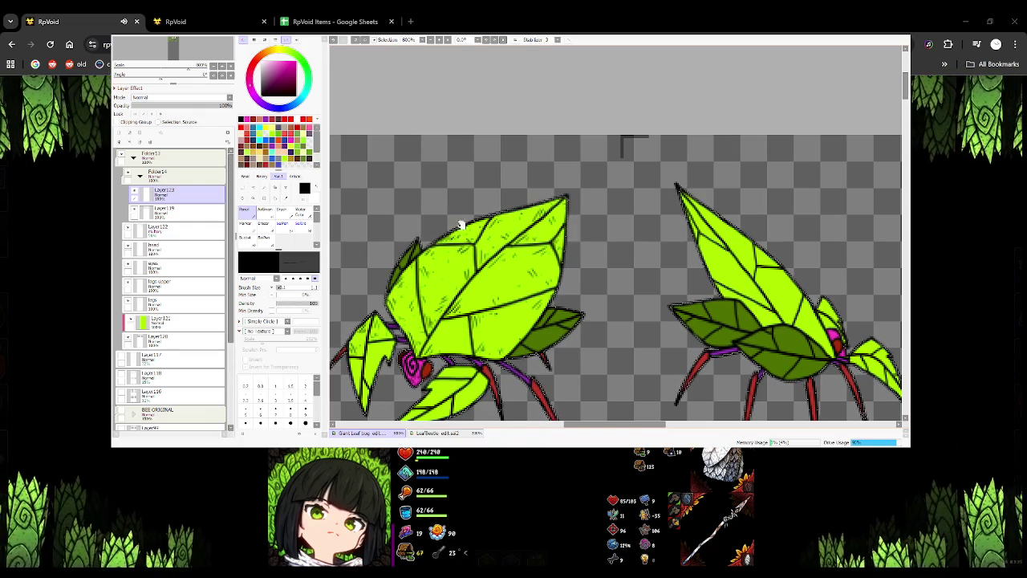
pyautogui.scroll(-2, 533, 267)
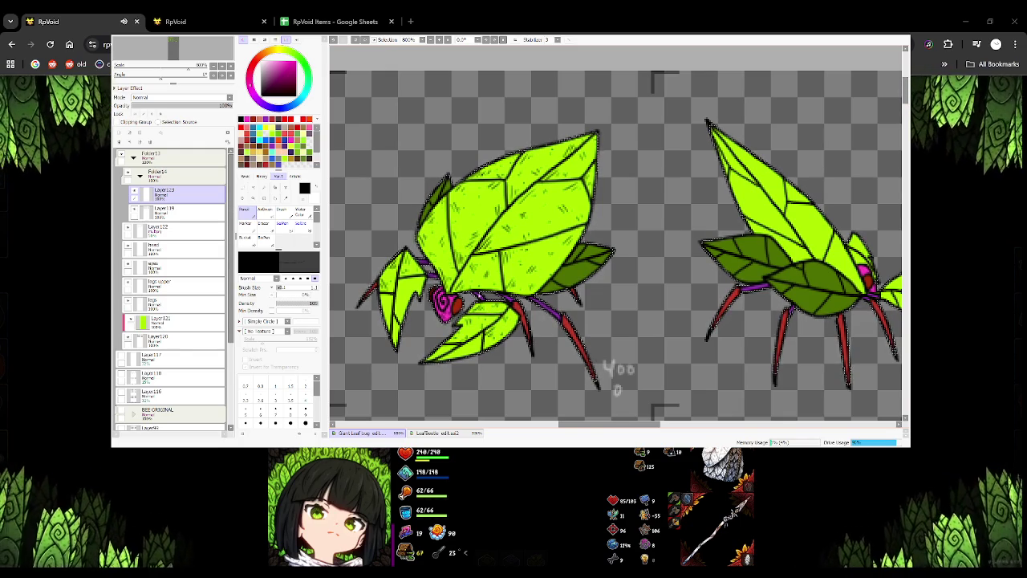
# Pan left and hatch frame 400's lower front leaf
pyautogui.hscroll(-3, 615, 249)
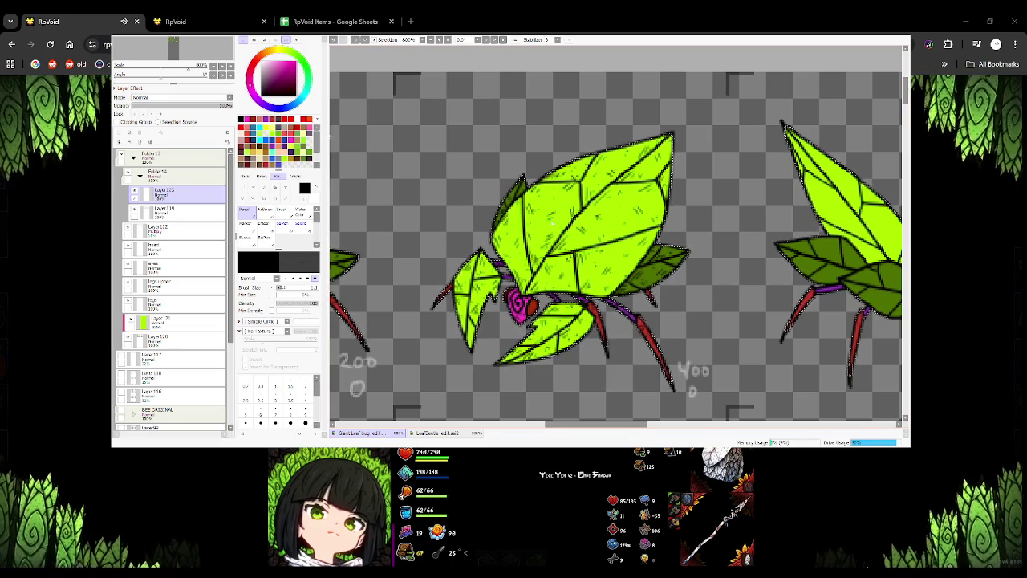
pyautogui.moveTo(524, 267)
pyautogui.mouseDown()
pyautogui.moveTo(625, 232)
pyautogui.moveTo(586, 241)
pyautogui.mouseUp()
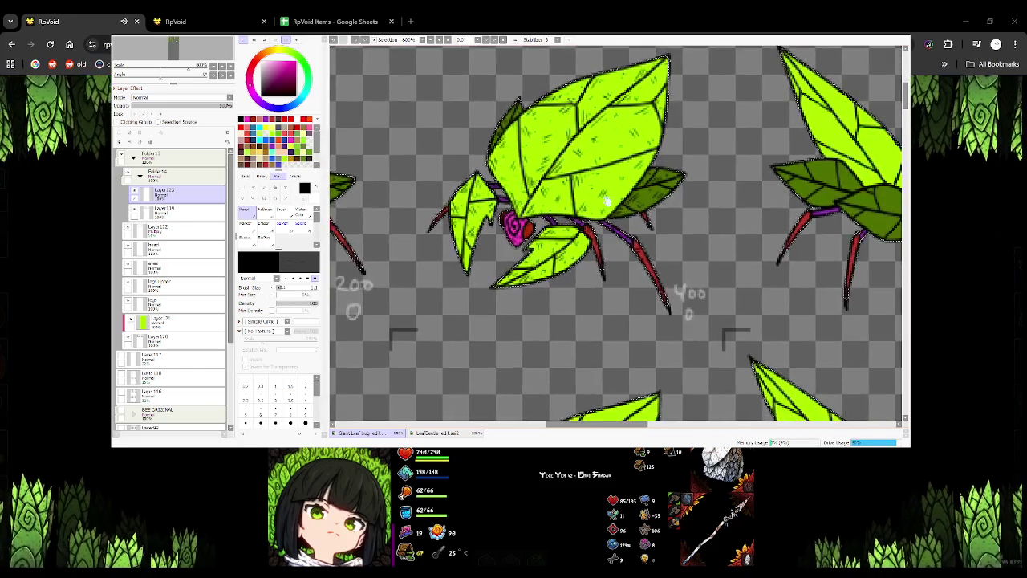
# Scroll right to frame 600 and stroke hatching across its dark green leaf shading
pyautogui.hscroll(2, 560, 240)
pyautogui.hscroll(2, 529, 254)
pyautogui.hscroll(2, 536, 233)
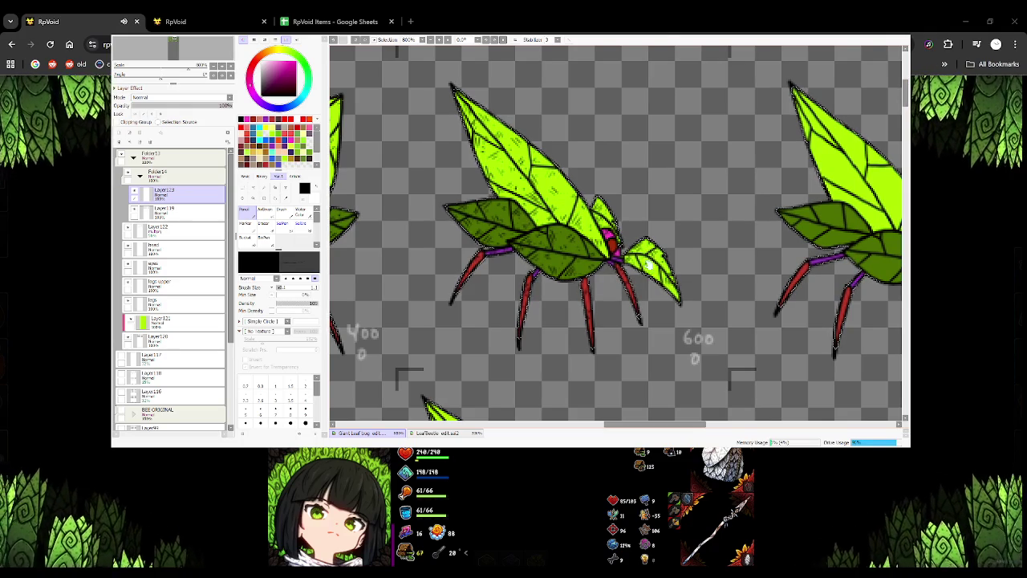
pyautogui.moveTo(592, 245); pyautogui.dragTo(456, 276)
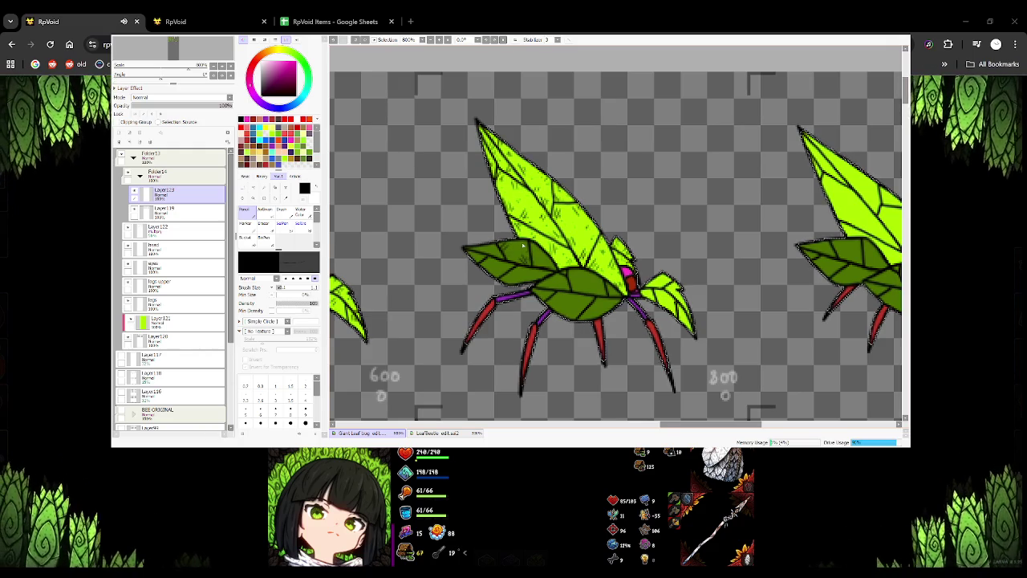
# Zoom out to review several rows of frames, then zoom back in to 200% and pan right
pyautogui.scroll(-3, 529, 257)
pyautogui.scroll(-3, 529, 257)
pyautogui.scroll(-1, 479, 222)
pyautogui.scroll(1, 478, 222)
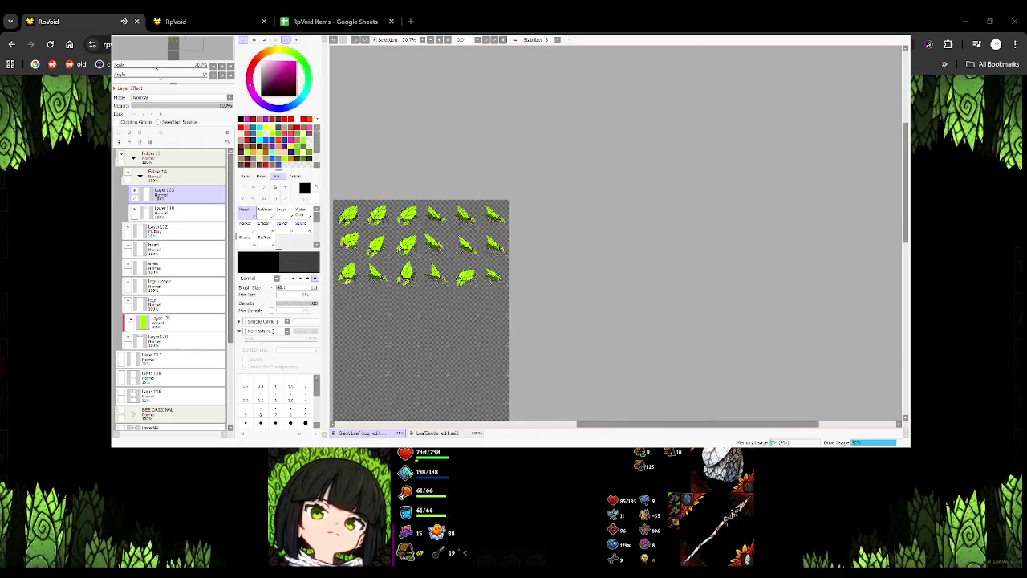
pyautogui.scroll(1, 478, 221)
pyautogui.scroll(1, 507, 207)
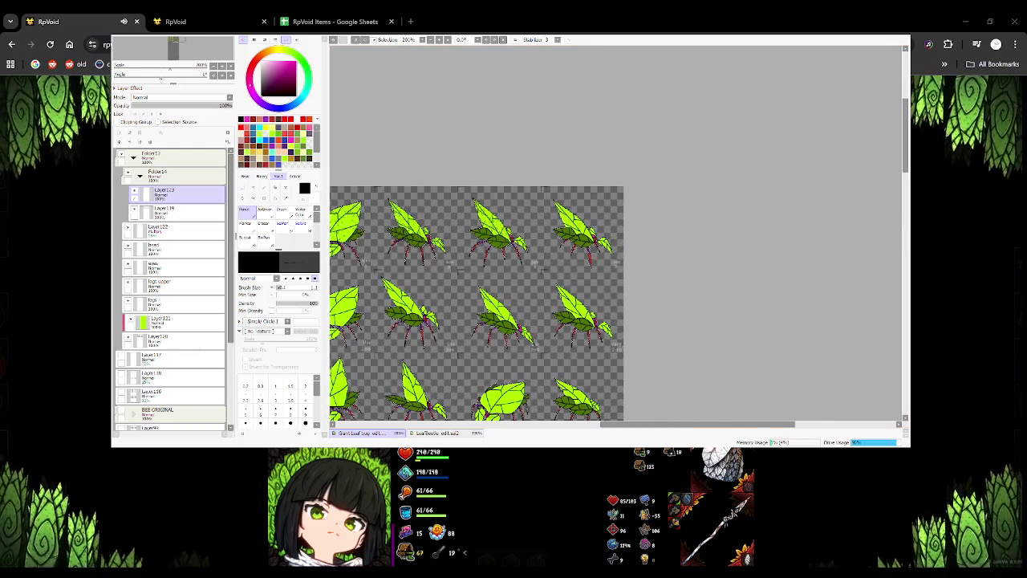
pyautogui.hscroll(1, 476, 303)
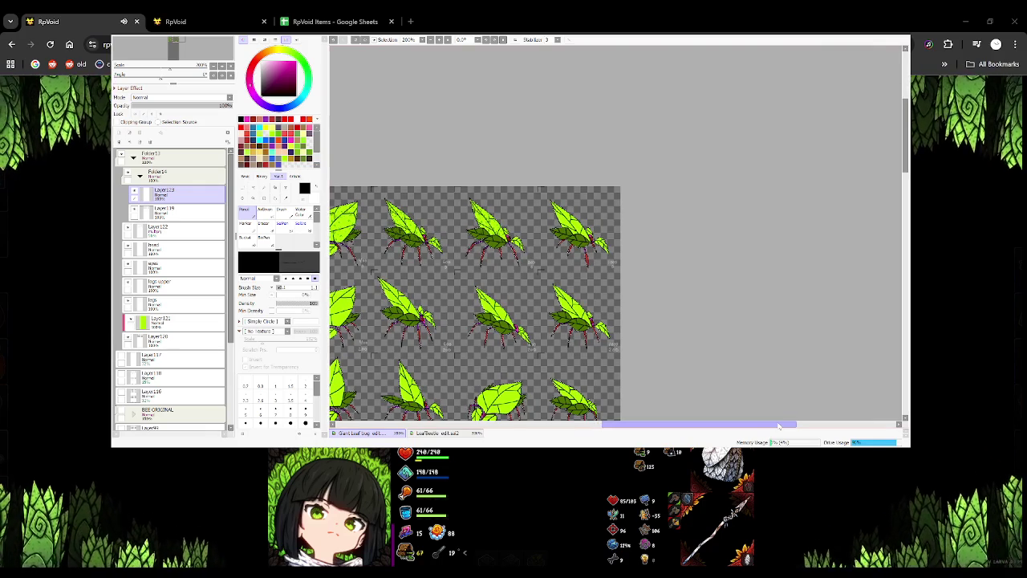